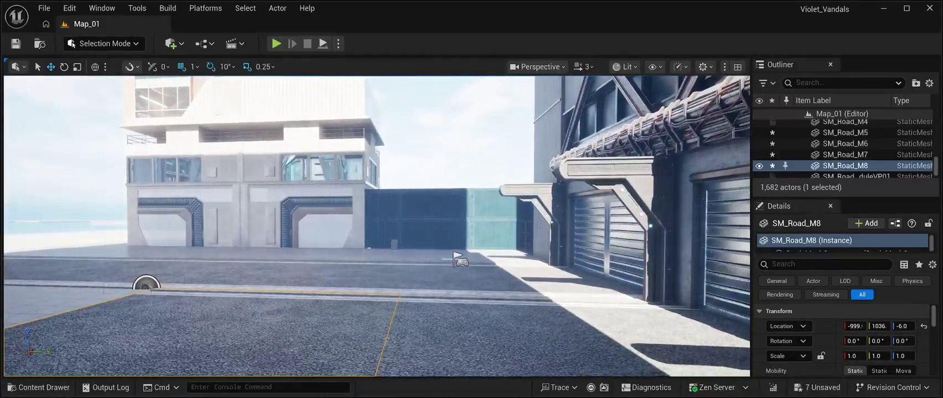
Duplicate road piece SM_Road_M8 and slide the copy forward to continue the road
{"action": "double_click", "coordinate": [856, 154]}
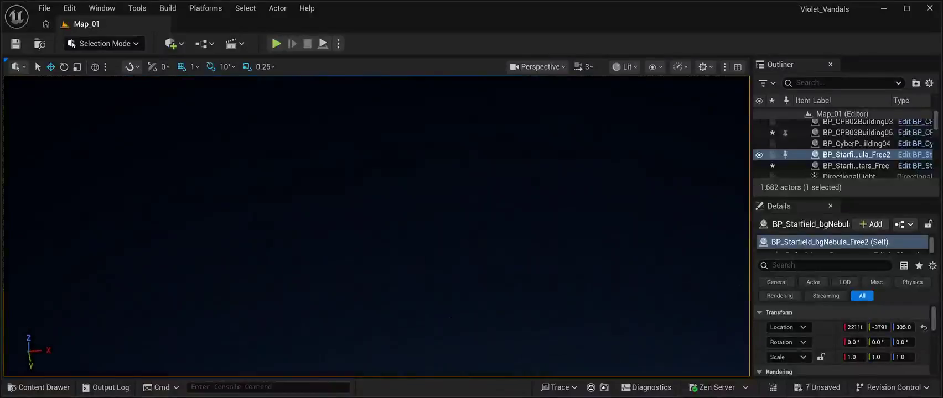
{"action": "mouse_move", "coordinate": [491, 247]}
{"action": "left_mouse_down"}
{"action": "mouse_move", "coordinate": [530, 301]}
{"action": "mouse_move", "coordinate": [414, 313]}
{"action": "mouse_move", "coordinate": [492, 248]}
{"action": "mouse_move", "coordinate": [380, 179]}
{"action": "mouse_move", "coordinate": [336, 219]}
{"action": "mouse_move", "coordinate": [305, 273]}
{"action": "mouse_move", "coordinate": [328, 275]}
{"action": "left_mouse_up"}
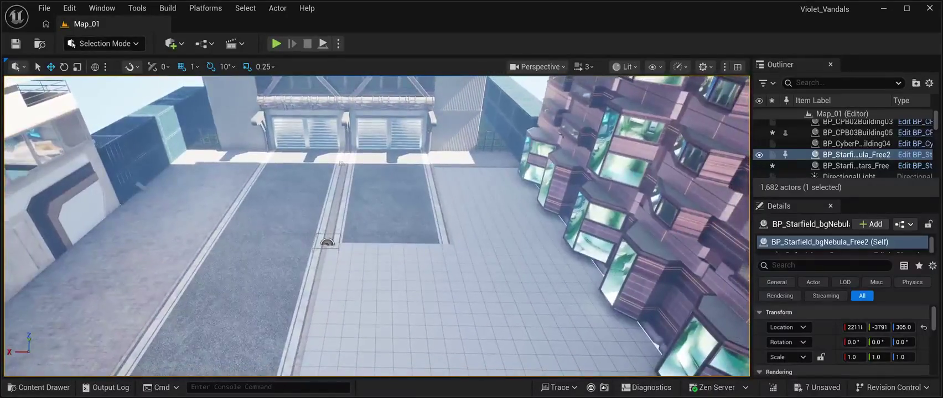
{"action": "left_click", "coordinate": [387, 215]}
{"action": "key", "text": "ctrl+d"}
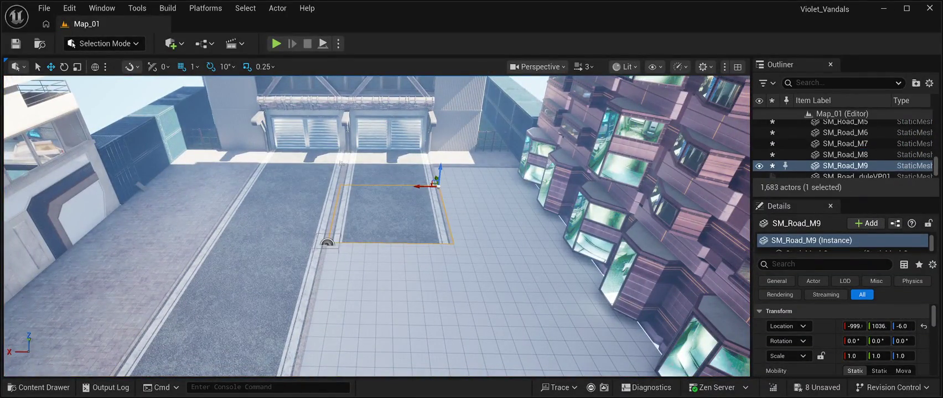
{"action": "mouse_move", "coordinate": [437, 185]}
{"action": "left_mouse_down"}
{"action": "mouse_move", "coordinate": [452, 247]}
{"action": "mouse_move", "coordinate": [522, 286]}
{"action": "mouse_move", "coordinate": [244, 317]}
{"action": "mouse_move", "coordinate": [337, 287]}
{"action": "mouse_move", "coordinate": [315, 288]}
{"action": "left_mouse_up"}
Add a second road copy, SM_Road_M10, and snap it flush against the previous piece
{"action": "key", "text": "ctrl+d"}
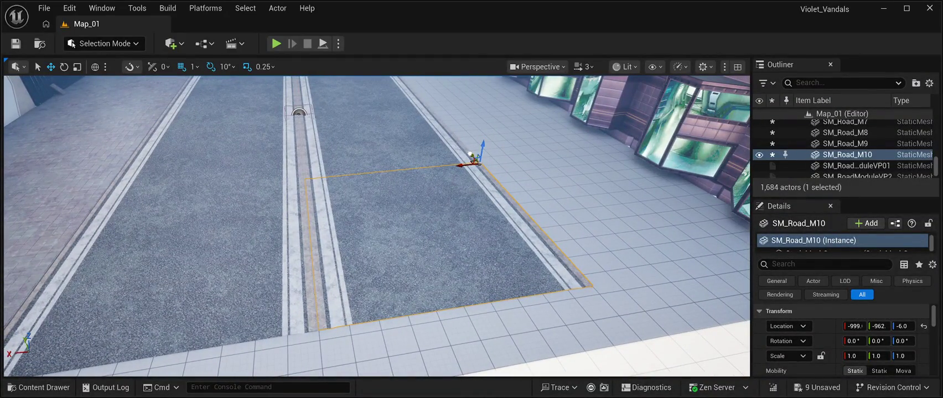
{"action": "left_click_drag", "start_coordinate": [469, 154], "coordinate": [471, 155]}
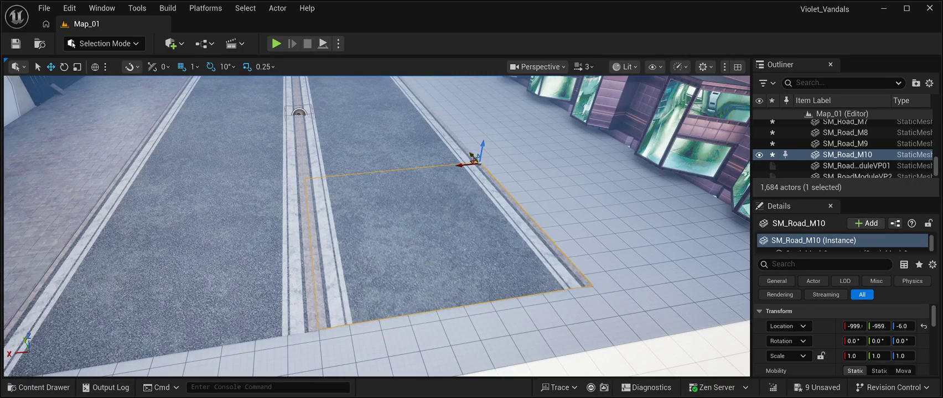
{"action": "left_click_drag", "start_coordinate": [376, 221], "coordinate": [331, 166]}
{"action": "left_click", "coordinate": [111, 111]}
{"action": "mouse_move", "coordinate": [376, 221]}
{"action": "left_mouse_down"}
{"action": "mouse_move", "coordinate": [376, 210]}
{"action": "mouse_move", "coordinate": [326, 332]}
{"action": "mouse_move", "coordinate": [311, 310]}
{"action": "mouse_move", "coordinate": [355, 250]}
{"action": "mouse_move", "coordinate": [310, 335]}
{"action": "mouse_move", "coordinate": [234, 308]}
{"action": "left_mouse_up"}
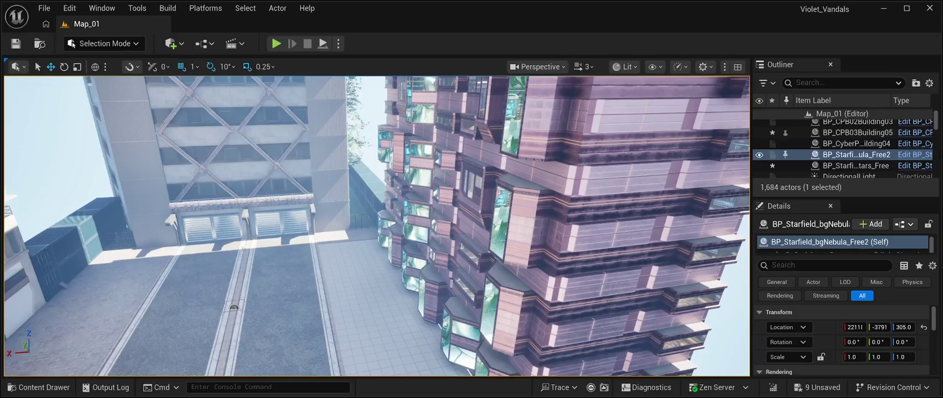
Duplicate the two paving tiles by the fence and move the pair flush along the pavement
{"action": "mouse_move", "coordinate": [234, 308]}
{"action": "left_mouse_down"}
{"action": "mouse_move", "coordinate": [87, 220]}
{"action": "mouse_move", "coordinate": [58, 240]}
{"action": "left_mouse_up"}
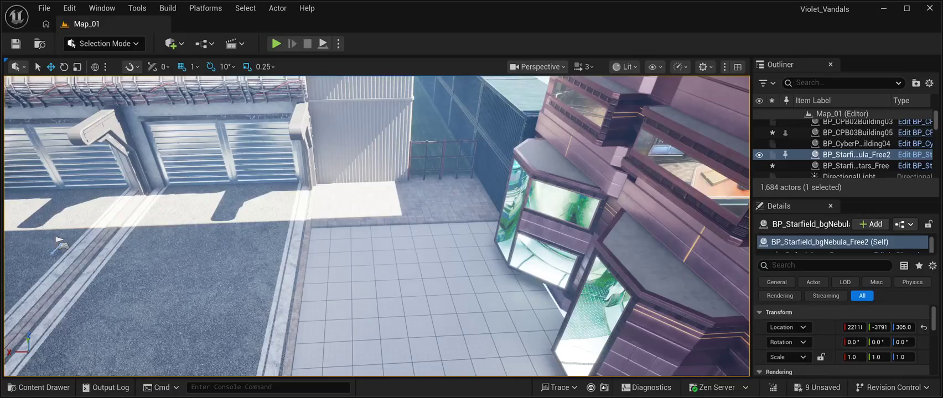
{"action": "left_click", "coordinate": [451, 199]}
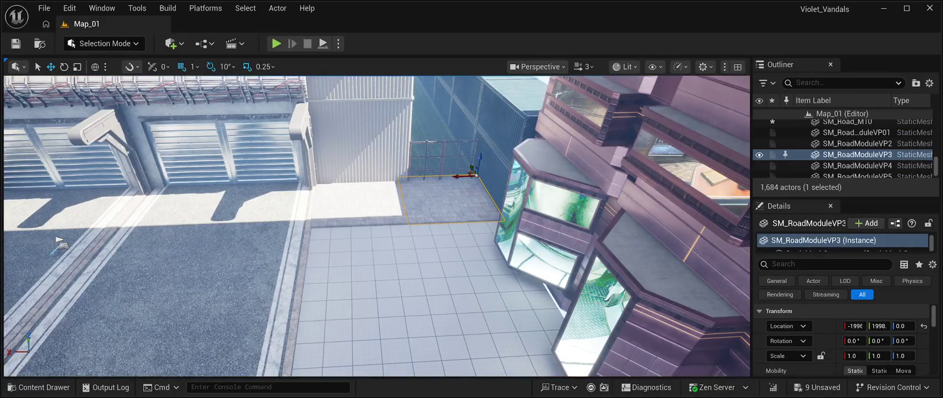
{"action": "left_click", "coordinate": [357, 202], "text": "ctrl"}
{"action": "key", "text": "ctrl+d"}
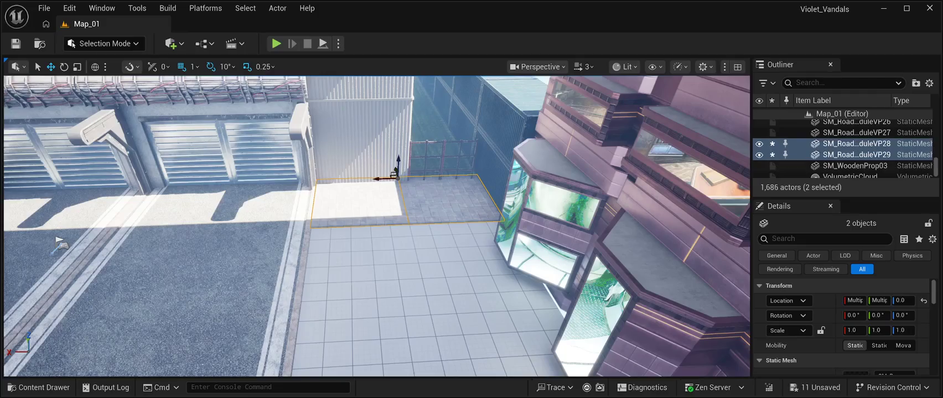
{"action": "left_click_drag", "start_coordinate": [376, 248], "coordinate": [315, 243]}
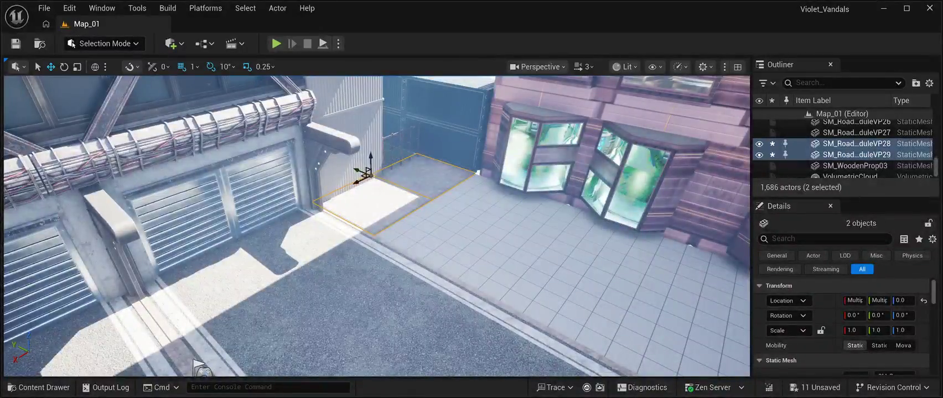
{"action": "mouse_move", "coordinate": [363, 176]}
{"action": "left_mouse_down"}
{"action": "mouse_move", "coordinate": [378, 217]}
{"action": "mouse_move", "coordinate": [431, 210]}
{"action": "mouse_move", "coordinate": [411, 200]}
{"action": "mouse_move", "coordinate": [421, 160]}
{"action": "mouse_move", "coordinate": [409, 155]}
{"action": "left_mouse_up"}
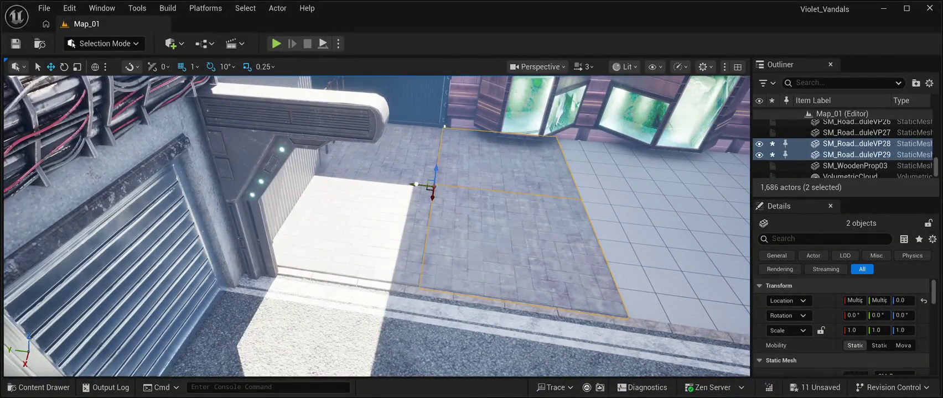
{"action": "mouse_move", "coordinate": [416, 184]}
{"action": "left_mouse_down"}
{"action": "mouse_move", "coordinate": [354, 177]}
{"action": "mouse_move", "coordinate": [390, 183]}
{"action": "mouse_move", "coordinate": [331, 188]}
{"action": "mouse_move", "coordinate": [346, 194]}
{"action": "left_mouse_up"}
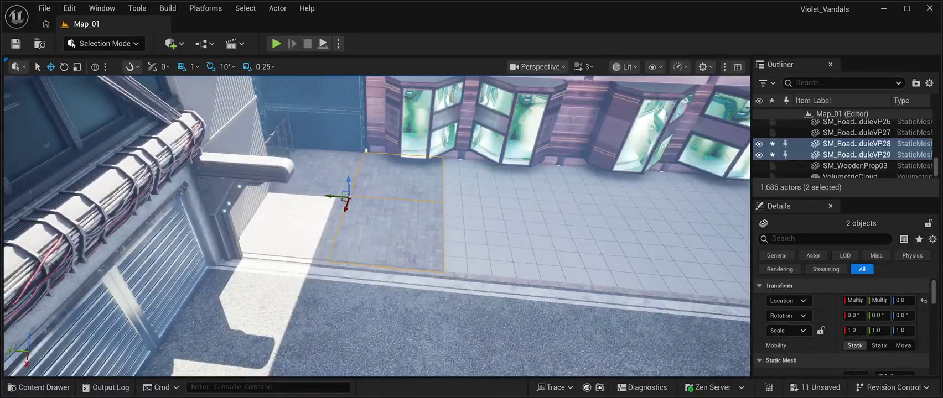
Add two more duplicated tile pairs further along the pavement, up to VP33
{"action": "key", "text": "ctrl+d"}
{"action": "left_click_drag", "start_coordinate": [334, 194], "coordinate": [428, 194]}
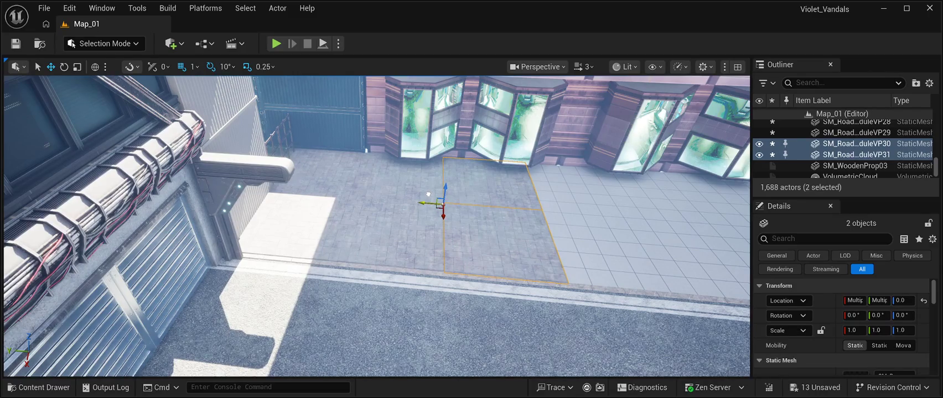
{"action": "key", "text": "f"}
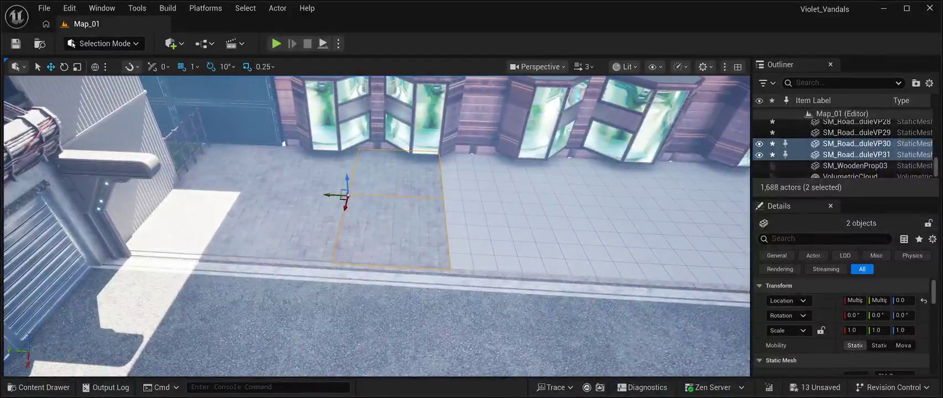
{"action": "key", "text": "ctrl+d"}
{"action": "left_click_drag", "start_coordinate": [326, 195], "coordinate": [427, 205]}
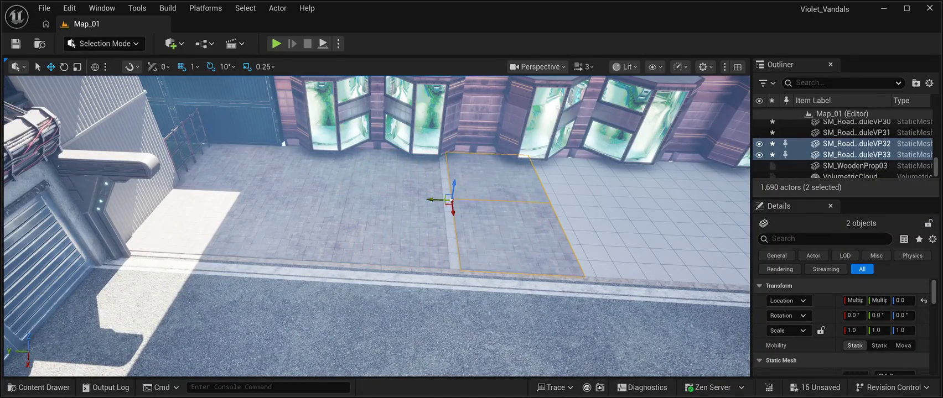
{"action": "scroll", "coordinate": [376, 227], "scroll_direction": "up", "scroll_amount": 5}
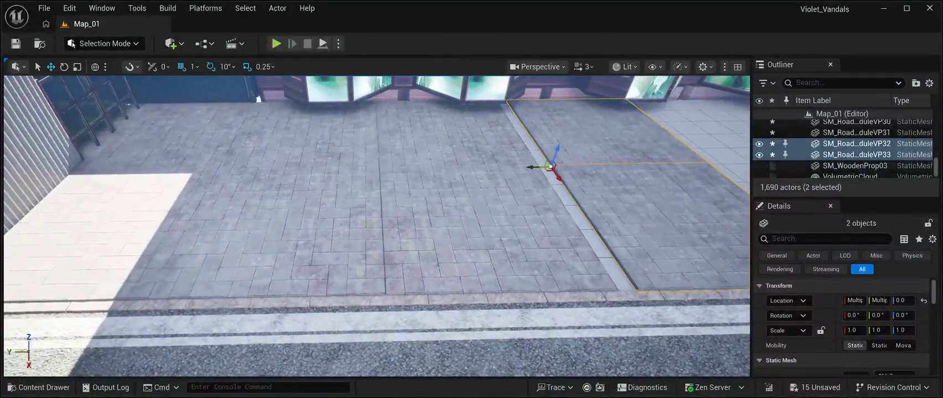
Select paving tiles VP28–VP33 and slide them further along the pavement
{"action": "left_click", "coordinate": [486, 226]}
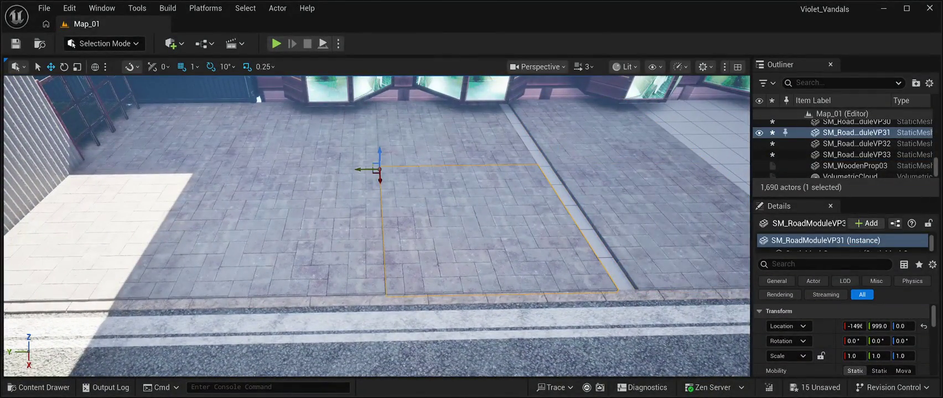
{"action": "left_click", "coordinate": [387, 158]}
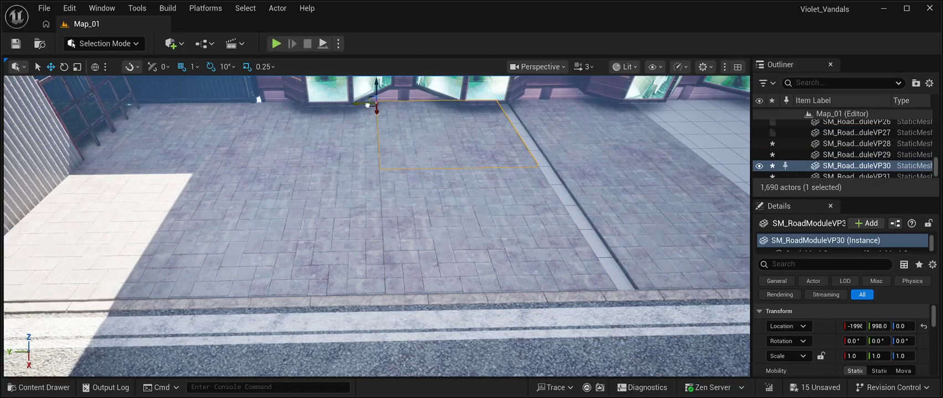
{"action": "left_click", "coordinate": [366, 105]}
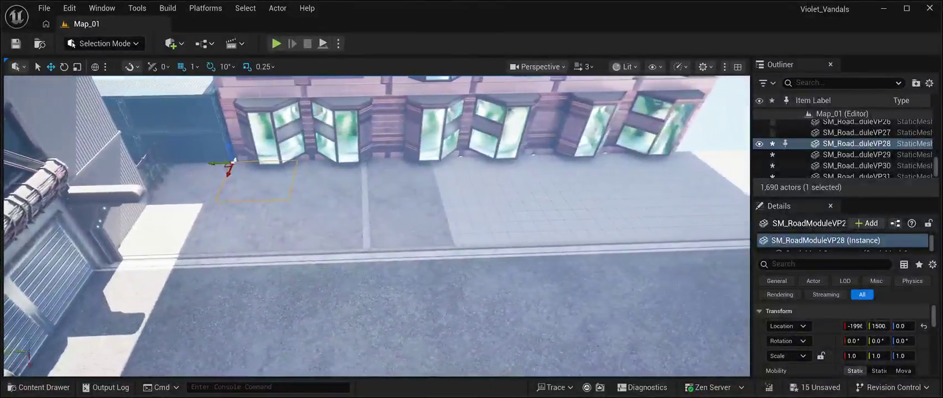
{"action": "left_click", "coordinate": [401, 218]}
{"action": "left_click", "coordinate": [390, 175], "text": "ctrl"}
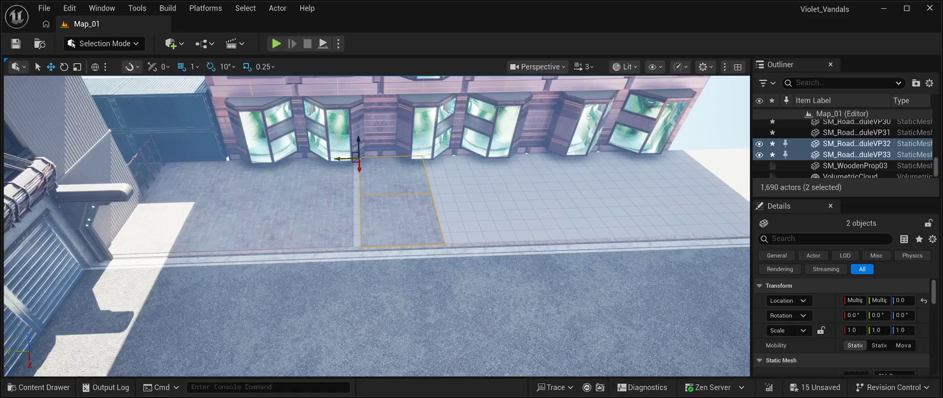
{"action": "left_click_drag", "start_coordinate": [337, 159], "coordinate": [312, 143]}
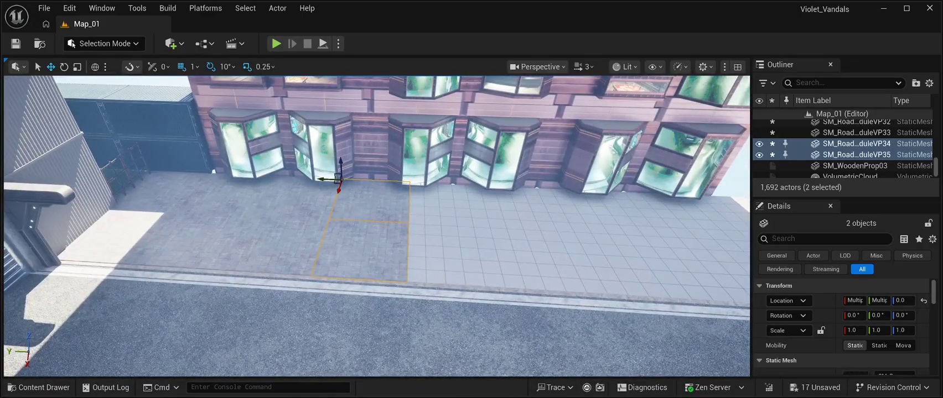
{"action": "mouse_move", "coordinate": [322, 183]}
{"action": "left_mouse_down"}
{"action": "mouse_move", "coordinate": [469, 186]}
{"action": "mouse_move", "coordinate": [463, 180]}
{"action": "left_mouse_up"}
{"action": "key", "text": "f"}
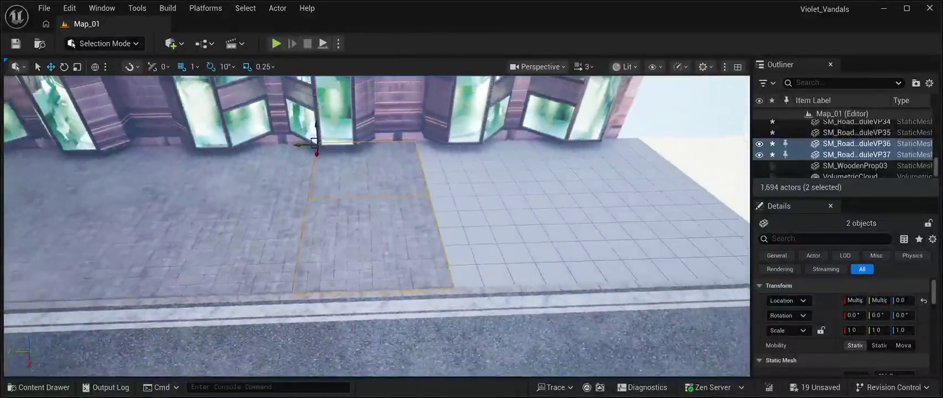
{"action": "mouse_move", "coordinate": [307, 149]}
{"action": "left_mouse_down"}
{"action": "mouse_move", "coordinate": [406, 157]}
{"action": "mouse_move", "coordinate": [397, 161]}
{"action": "left_mouse_up"}
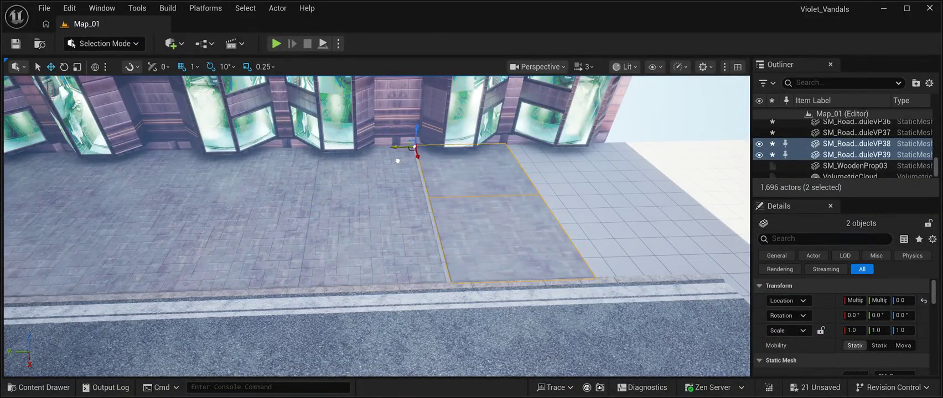
Close the gaps by nudging tiles VP37, VP36 and the VP38–VP39 pair
{"action": "left_click", "coordinate": [326, 161]}
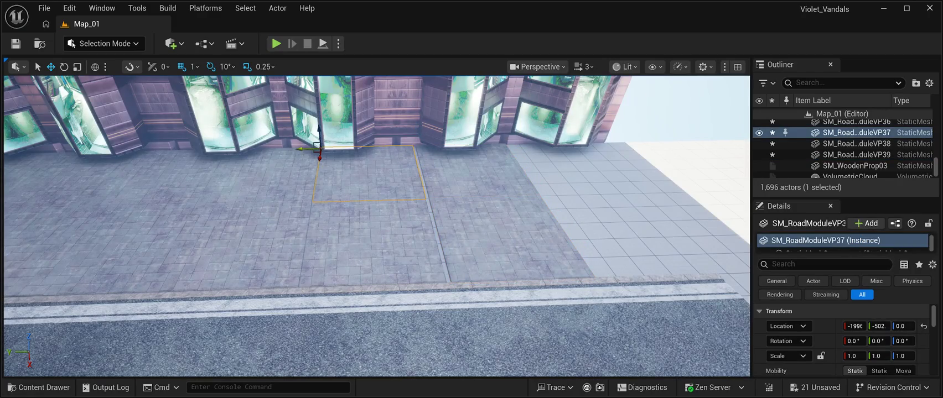
{"action": "left_click_drag", "start_coordinate": [302, 149], "coordinate": [300, 150]}
{"action": "left_click", "coordinate": [371, 242]}
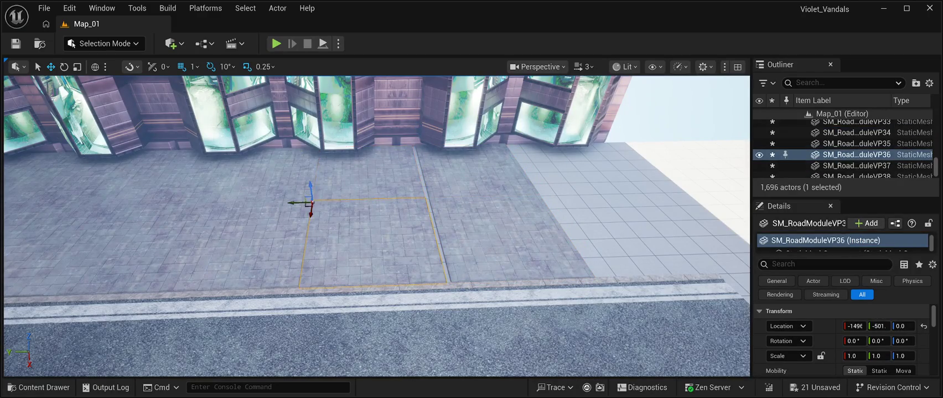
{"action": "left_click_drag", "start_coordinate": [292, 202], "coordinate": [291, 201]}
{"action": "left_click_drag", "start_coordinate": [331, 249], "coordinate": [310, 249]}
{"action": "left_click", "coordinate": [459, 166]}
{"action": "left_click", "coordinate": [486, 238], "text": "ctrl"}
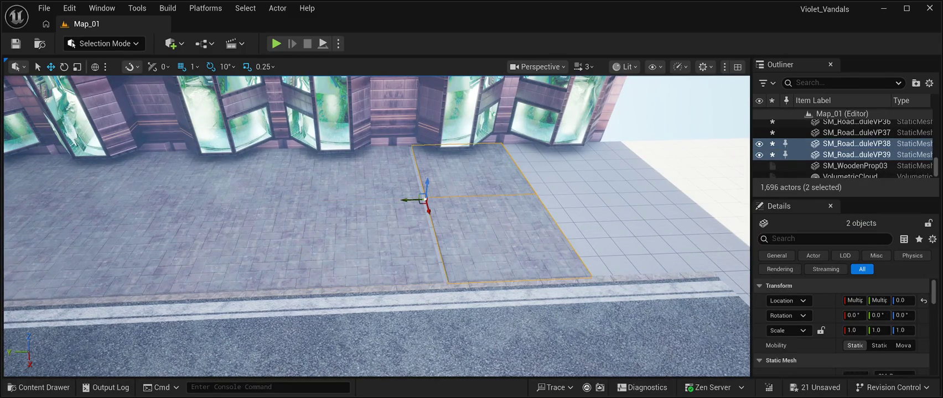
{"action": "left_click_drag", "start_coordinate": [401, 199], "coordinate": [397, 200]}
{"action": "left_click_drag", "start_coordinate": [387, 249], "coordinate": [415, 249]}
Duplicate the two road tiles onto the lighter pavement
{"action": "key", "text": "ctrl+d"}
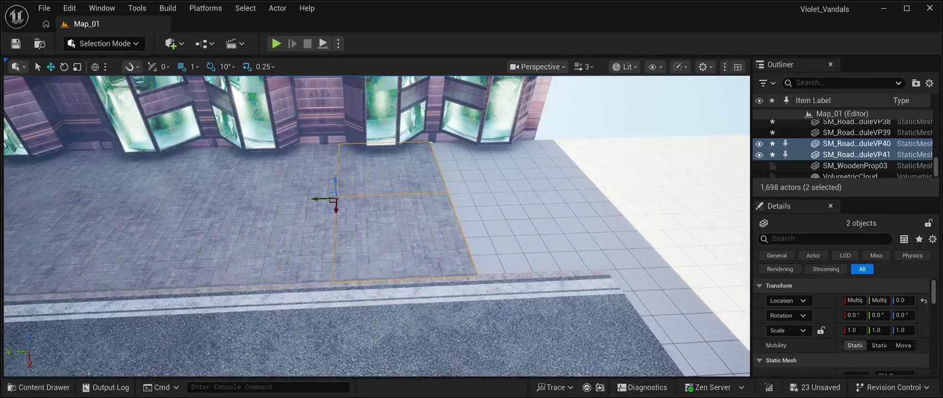
{"action": "mouse_move", "coordinate": [318, 199]}
{"action": "left_mouse_down"}
{"action": "mouse_move", "coordinate": [432, 205]}
{"action": "mouse_move", "coordinate": [324, 169]}
{"action": "mouse_move", "coordinate": [443, 165]}
{"action": "left_mouse_up"}
{"action": "left_click", "coordinate": [554, 165]}
{"action": "mouse_move", "coordinate": [553, 166]}
{"action": "left_mouse_down"}
{"action": "mouse_move", "coordinate": [332, 246]}
{"action": "mouse_move", "coordinate": [276, 243]}
{"action": "left_mouse_up"}
Copy the floor tile by the gate along the gate wall, reaching VP43
{"action": "left_click", "coordinate": [277, 243]}
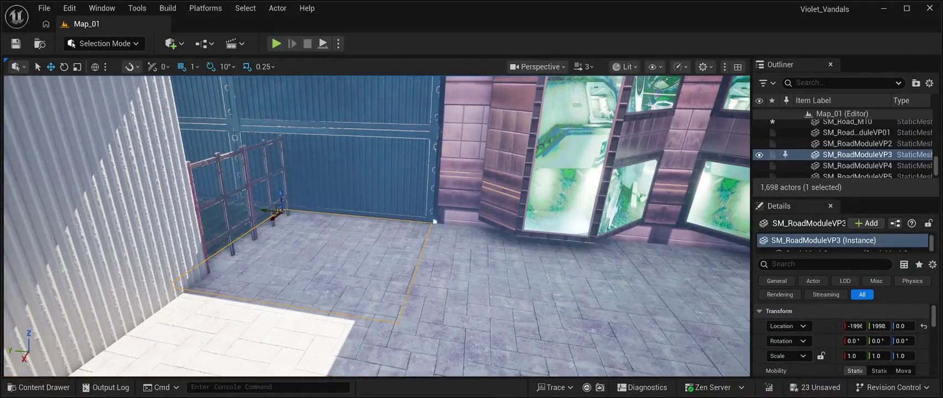
{"action": "key", "text": "ctrl+d"}
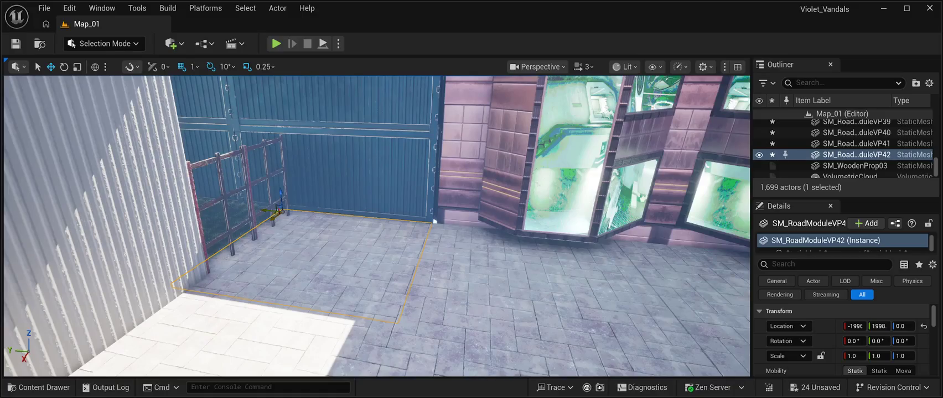
{"action": "mouse_move", "coordinate": [279, 210]}
{"action": "left_mouse_down"}
{"action": "mouse_move", "coordinate": [346, 177]}
{"action": "mouse_move", "coordinate": [327, 175]}
{"action": "left_mouse_up"}
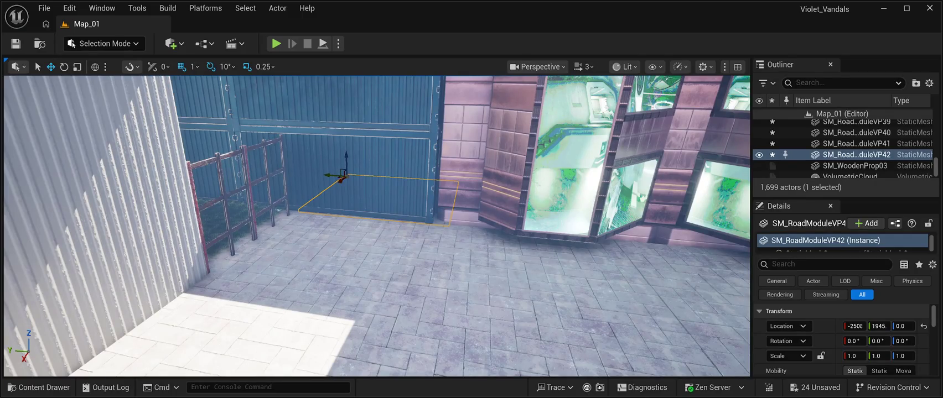
{"action": "key", "text": "w"}
{"action": "key", "text": "d"}
{"action": "mouse_move", "coordinate": [323, 175]}
{"action": "left_mouse_down"}
{"action": "mouse_move", "coordinate": [252, 160]}
{"action": "mouse_move", "coordinate": [206, 169]}
{"action": "left_mouse_up"}
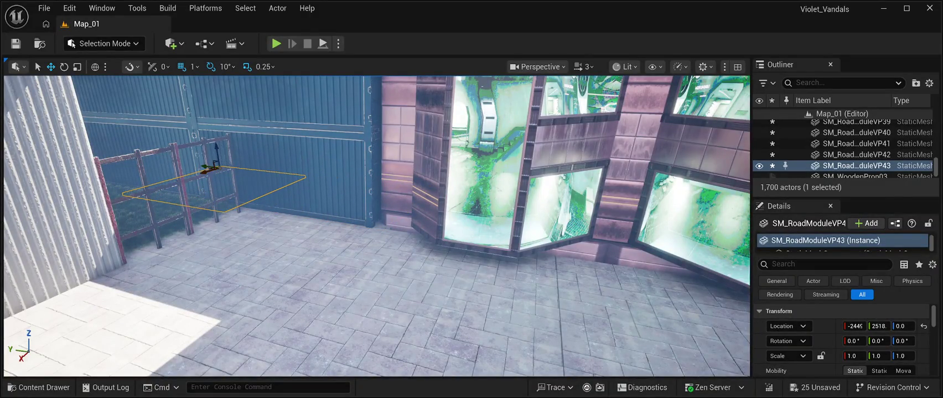
{"action": "key", "text": "s"}
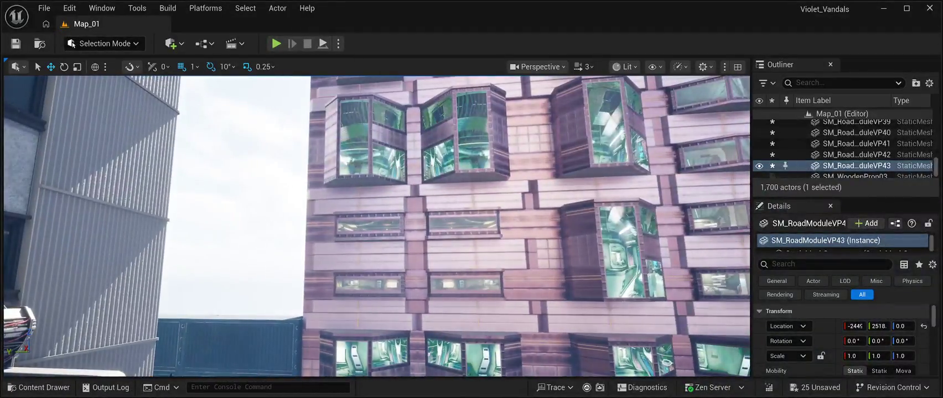
Turn the view toward the open road and start Play In Editor with Alt+P
{"action": "left_click", "coordinate": [266, 110]}
{"action": "key", "text": "s"}
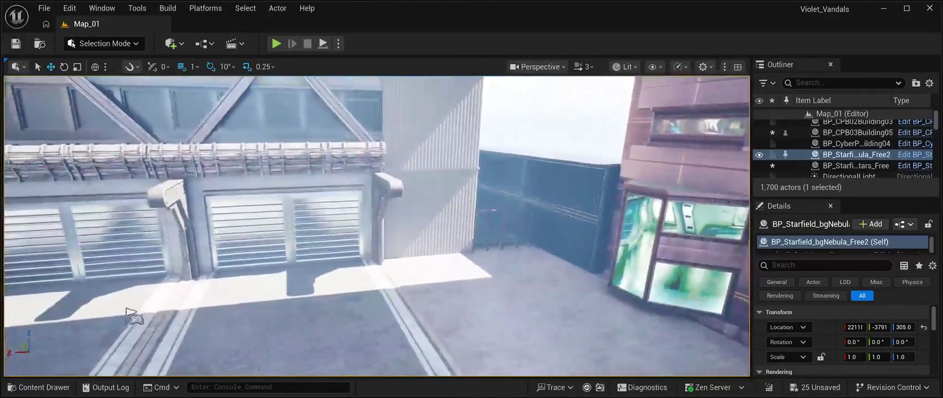
{"action": "key", "text": "d"}
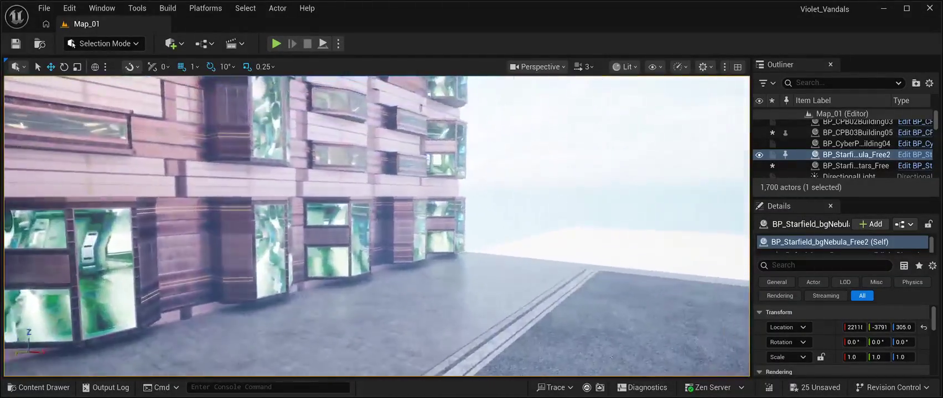
{"action": "key", "text": "d"}
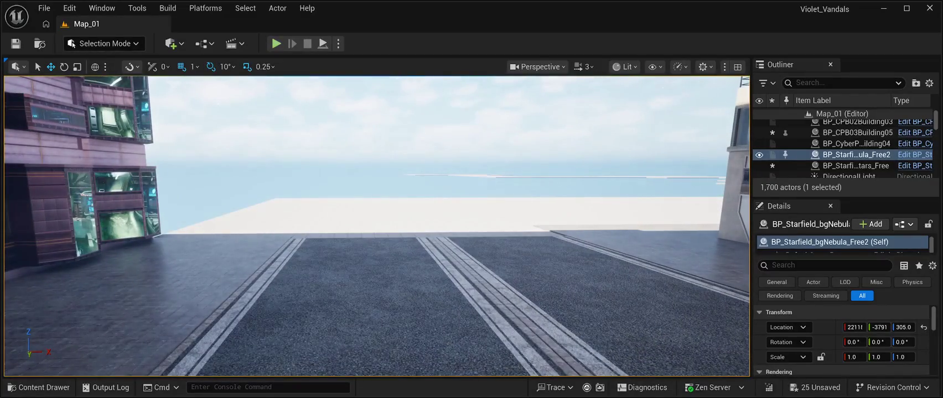
{"action": "key", "text": "alt+p"}
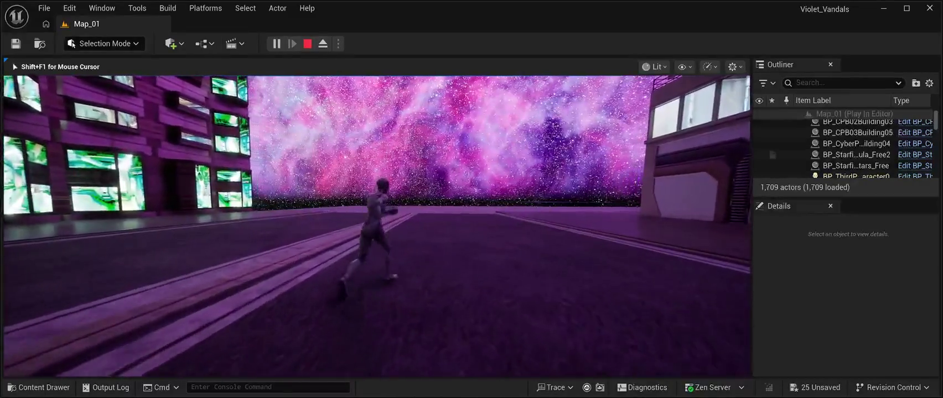
{"action": "key", "text": "w"}
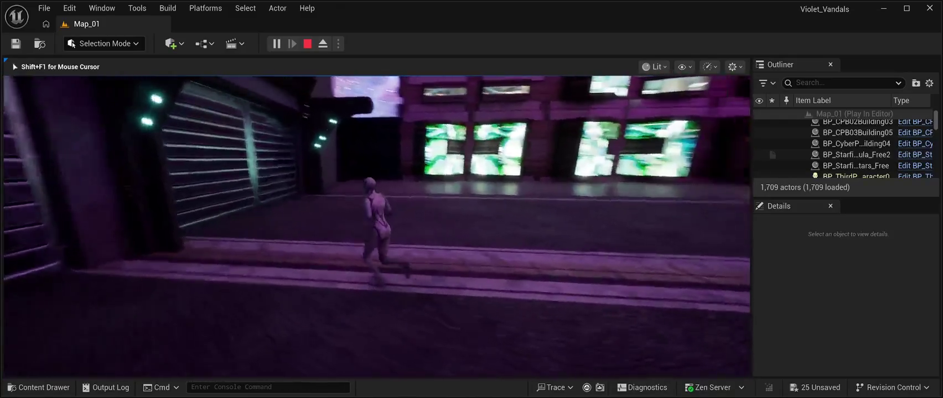
{"action": "key", "text": "w"}
Stop the play test and select the Floor11 tile in the playground path
{"action": "key", "text": "Escape"}
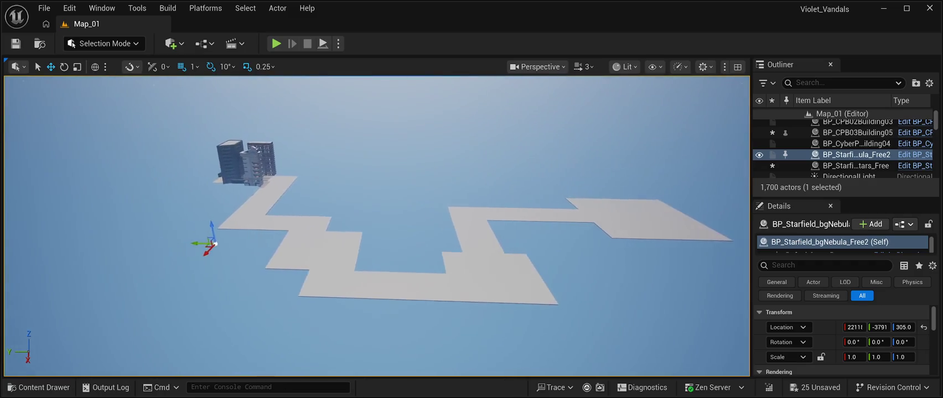
{"action": "left_click", "coordinate": [399, 229]}
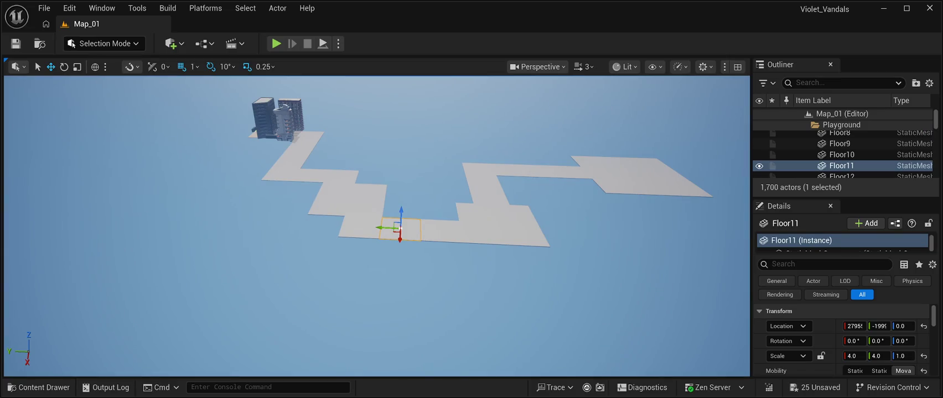
Move Floor11 along the path and align its edge with the adjacent tile
{"action": "mouse_move", "coordinate": [407, 237]}
{"action": "left_mouse_down"}
{"action": "mouse_move", "coordinate": [407, 274]}
{"action": "mouse_move", "coordinate": [402, 263]}
{"action": "left_mouse_up"}
{"action": "scroll", "coordinate": [376, 227], "scroll_direction": "up", "scroll_amount": 5}
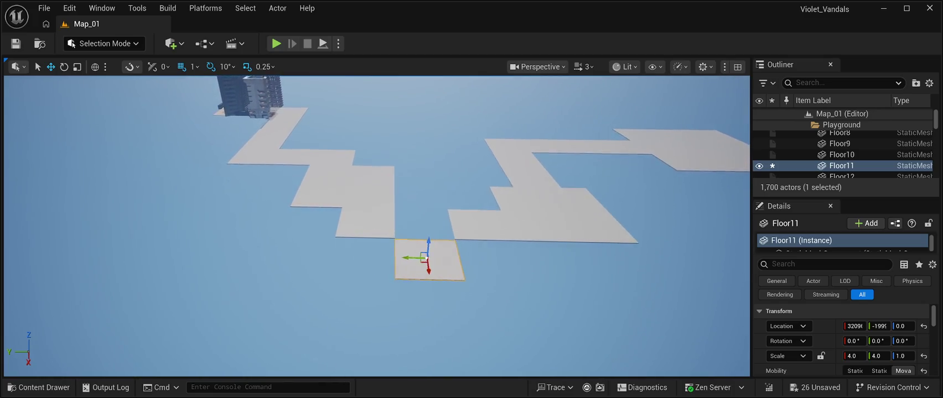
{"action": "scroll", "coordinate": [376, 227], "scroll_direction": "up", "scroll_amount": 5}
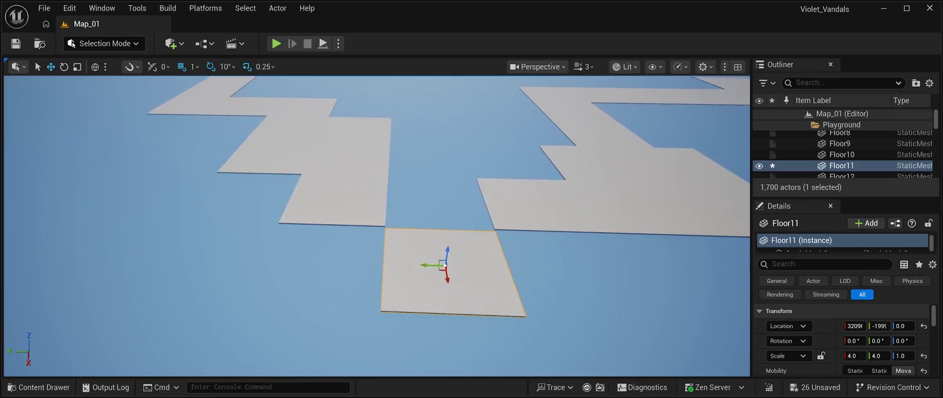
{"action": "mouse_move", "coordinate": [428, 265]}
{"action": "left_mouse_down"}
{"action": "mouse_move", "coordinate": [292, 245]}
{"action": "mouse_move", "coordinate": [298, 249]}
{"action": "left_mouse_up"}
{"action": "left_click_drag", "start_coordinate": [312, 273], "coordinate": [310, 277]}
{"action": "left_click_drag", "start_coordinate": [443, 249], "coordinate": [329, 213]}
{"action": "left_click_drag", "start_coordinate": [391, 145], "coordinate": [393, 150]}
{"action": "left_click", "coordinate": [388, 310]}
{"action": "mouse_move", "coordinate": [387, 310]}
{"action": "left_mouse_down"}
{"action": "mouse_move", "coordinate": [332, 277]}
{"action": "mouse_move", "coordinate": [343, 265]}
{"action": "mouse_move", "coordinate": [316, 243]}
{"action": "mouse_move", "coordinate": [327, 238]}
{"action": "left_mouse_up"}
Duplicate Floor11 twice, moving the first copy to extend the path
{"action": "left_click", "coordinate": [327, 243]}
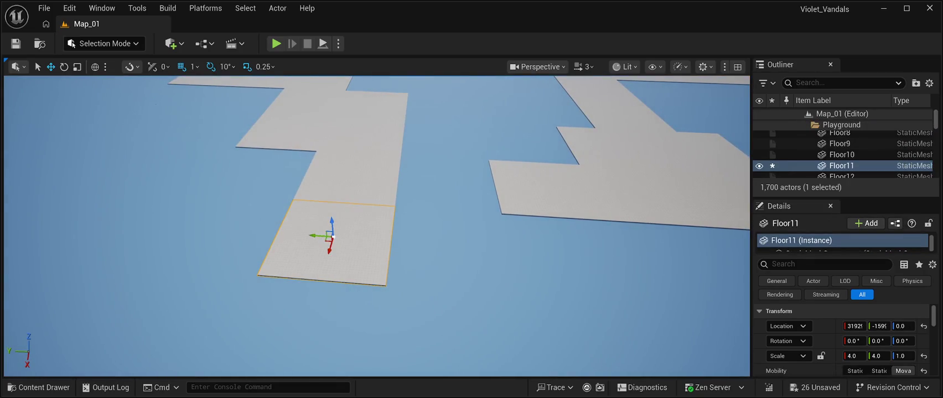
{"action": "key", "text": "ctrl+d"}
{"action": "mouse_move", "coordinate": [330, 247]}
{"action": "left_mouse_down"}
{"action": "mouse_move", "coordinate": [306, 380]}
{"action": "mouse_move", "coordinate": [305, 358]}
{"action": "mouse_move", "coordinate": [303, 367]}
{"action": "mouse_move", "coordinate": [309, 361]}
{"action": "mouse_move", "coordinate": [232, 355]}
{"action": "left_mouse_up"}
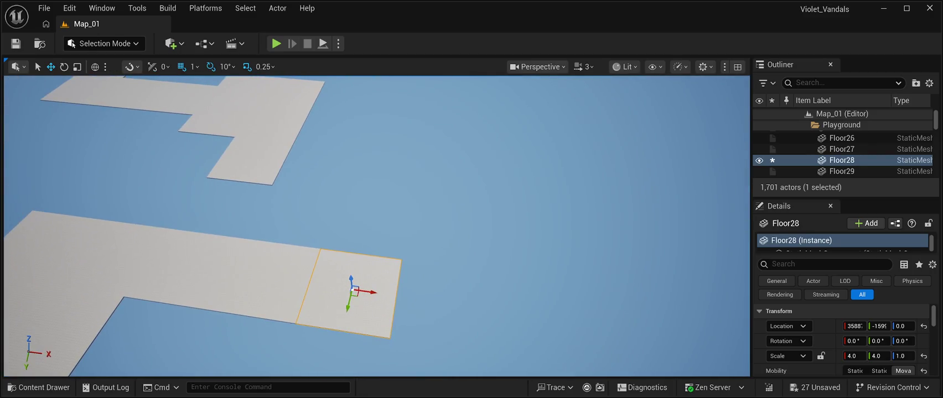
{"action": "key", "text": "ctrl+d"}
Position the new tile to extend the zigzag path sideways
{"action": "mouse_move", "coordinate": [353, 289]}
{"action": "left_mouse_down"}
{"action": "mouse_move", "coordinate": [367, 219]}
{"action": "mouse_move", "coordinate": [370, 236]}
{"action": "left_mouse_up"}
{"action": "mouse_move", "coordinate": [498, 249]}
{"action": "left_mouse_down"}
{"action": "mouse_move", "coordinate": [498, 199]}
{"action": "mouse_move", "coordinate": [454, 138]}
{"action": "mouse_move", "coordinate": [482, 165]}
{"action": "left_mouse_up"}
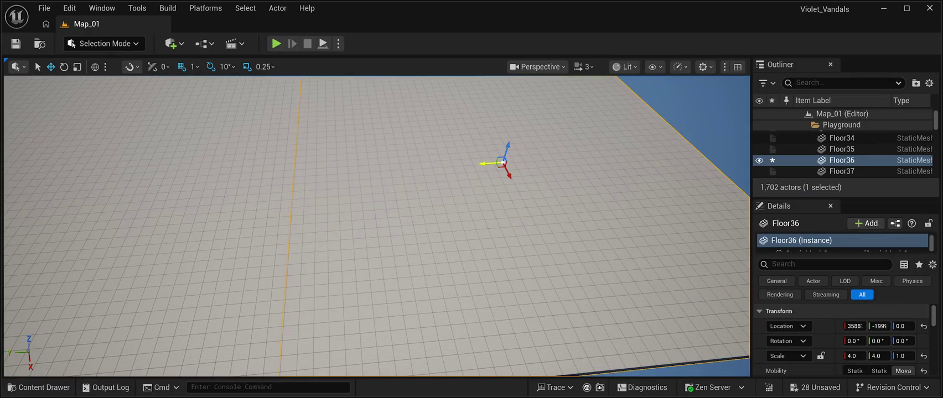
{"action": "left_click", "coordinate": [692, 122]}
{"action": "left_click_drag", "start_coordinate": [691, 121], "coordinate": [691, 165]}
{"action": "left_click_drag", "start_coordinate": [376, 221], "coordinate": [392, 254]}
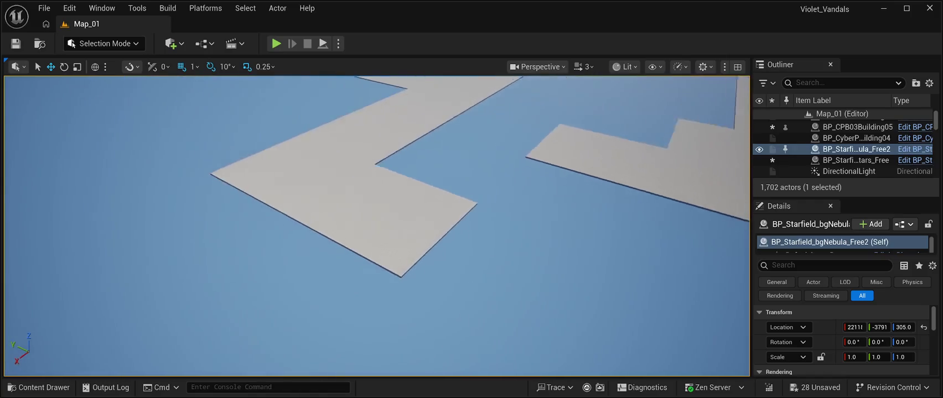
Copy Floor36 into Floor38, then duplicate it into Floor39 beside it
{"action": "left_click", "coordinate": [382, 213]}
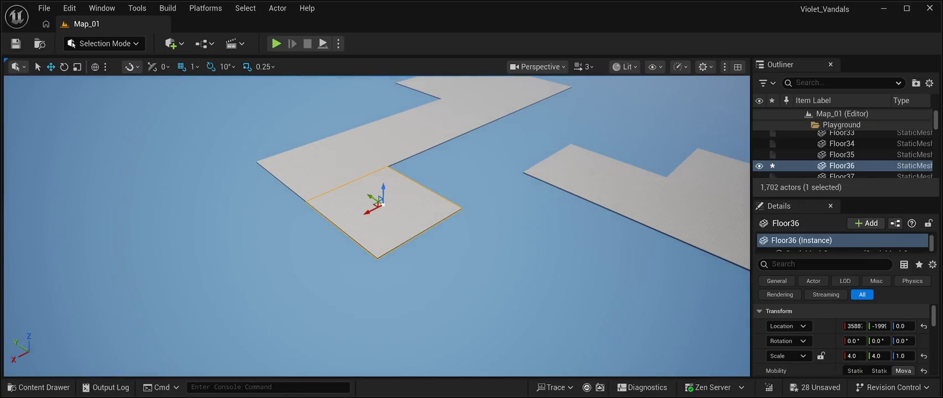
{"action": "mouse_move", "coordinate": [384, 204]}
{"action": "left_mouse_down"}
{"action": "mouse_move", "coordinate": [467, 256]}
{"action": "mouse_move", "coordinate": [457, 247]}
{"action": "left_mouse_up"}
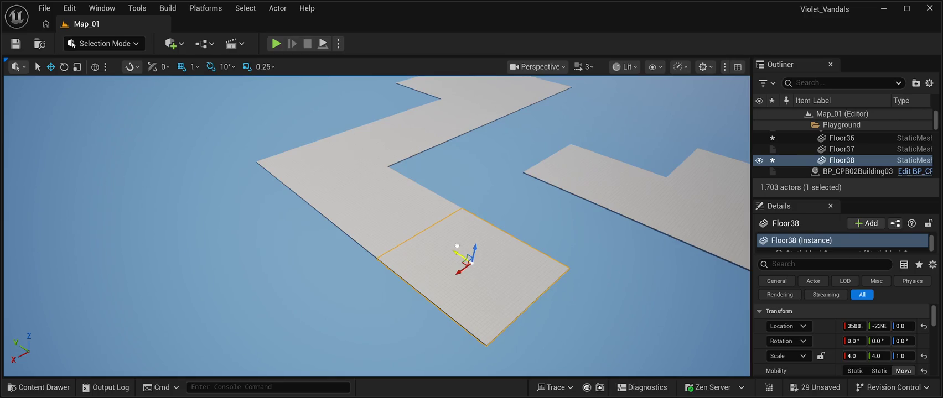
{"action": "key", "text": "f"}
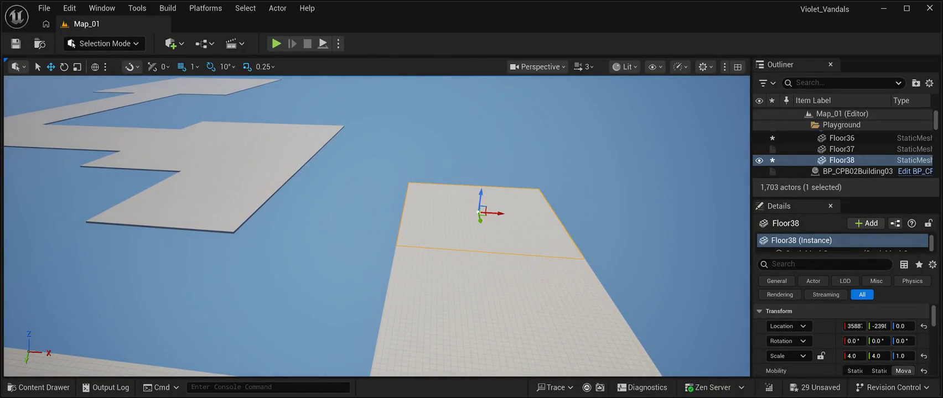
{"action": "key", "text": "ctrl+d"}
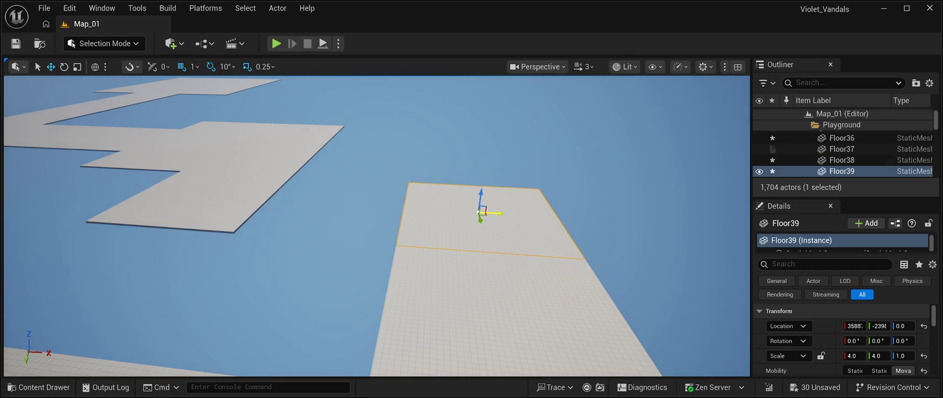
{"action": "mouse_move", "coordinate": [491, 214]}
{"action": "left_mouse_down"}
{"action": "mouse_move", "coordinate": [351, 212]}
{"action": "mouse_move", "coordinate": [354, 199]}
{"action": "mouse_move", "coordinate": [326, 213]}
{"action": "mouse_move", "coordinate": [340, 193]}
{"action": "mouse_move", "coordinate": [307, 164]}
{"action": "mouse_move", "coordinate": [320, 147]}
{"action": "mouse_move", "coordinate": [347, 145]}
{"action": "mouse_move", "coordinate": [346, 153]}
{"action": "left_mouse_up"}
{"action": "left_click", "coordinate": [326, 213]}
Look over the finished zigzag floor path and save all changes with Ctrl+S
{"action": "left_click", "coordinate": [387, 221]}
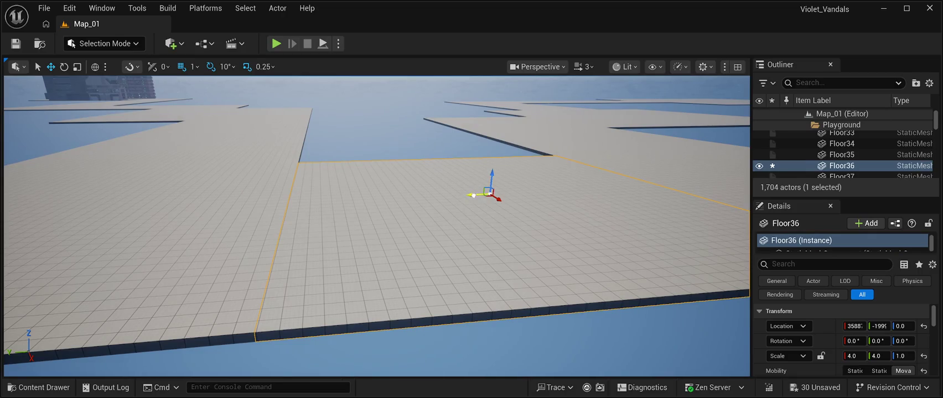
{"action": "left_click", "coordinate": [332, 122]}
{"action": "left_click_drag", "start_coordinate": [332, 121], "coordinate": [331, 108]}
{"action": "mouse_move", "coordinate": [376, 221]}
{"action": "left_mouse_down"}
{"action": "mouse_move", "coordinate": [332, 216]}
{"action": "mouse_move", "coordinate": [332, 180]}
{"action": "left_mouse_up"}
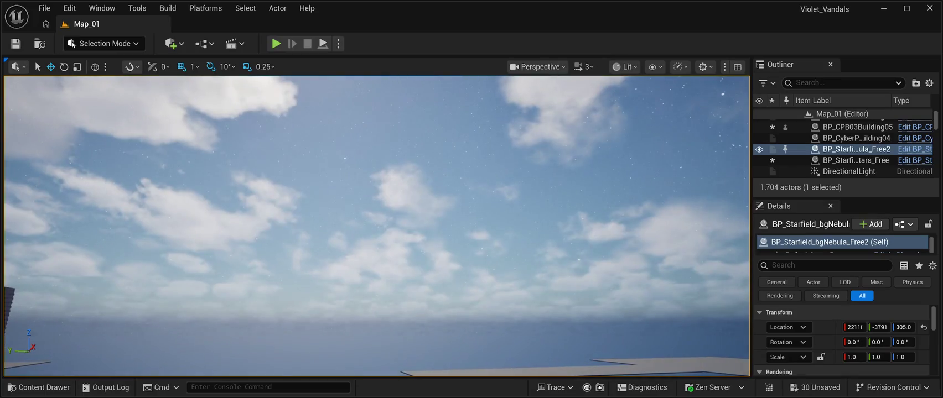
{"action": "key", "text": "ctrl+s"}
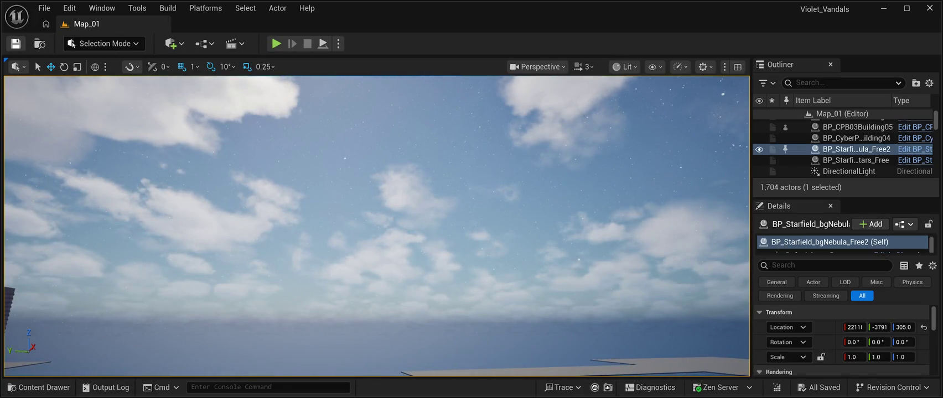
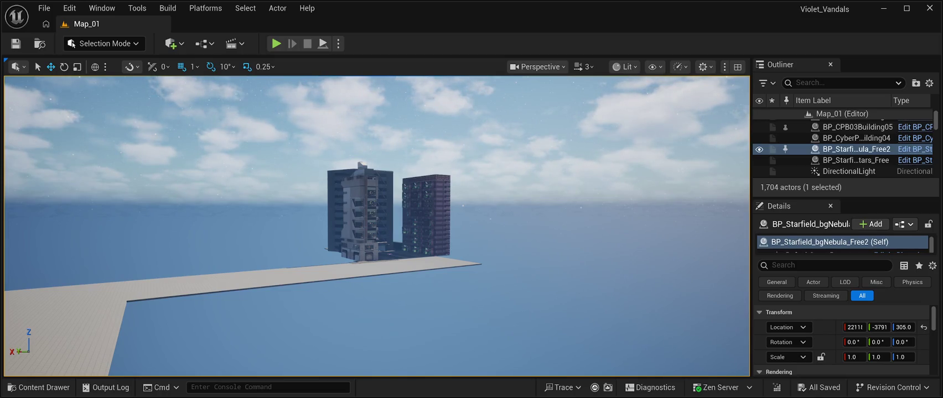
Fly around the floor platforms and buildings, then bring up the BuildingPrefabs01 blueprints with Ctrl+Space
{"action": "key", "text": "Up"}
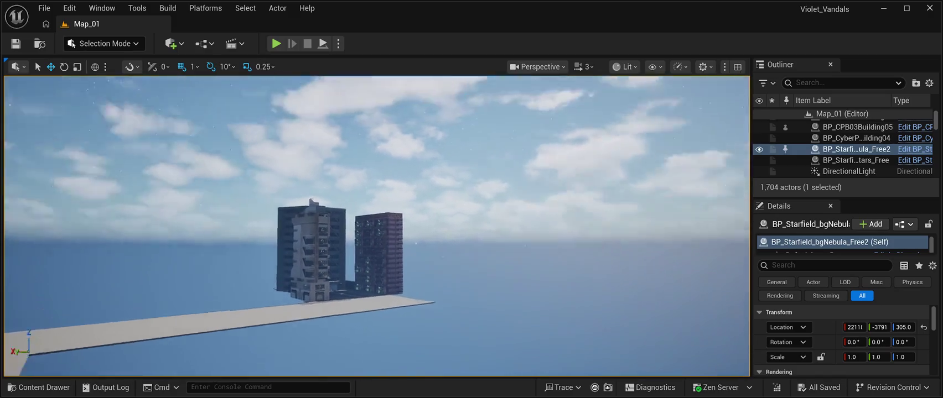
{"action": "key", "text": "Up"}
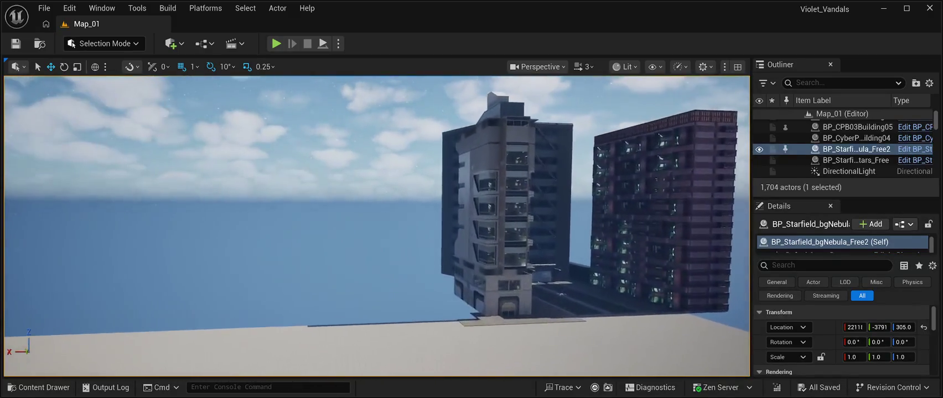
{"action": "key", "text": "Down"}
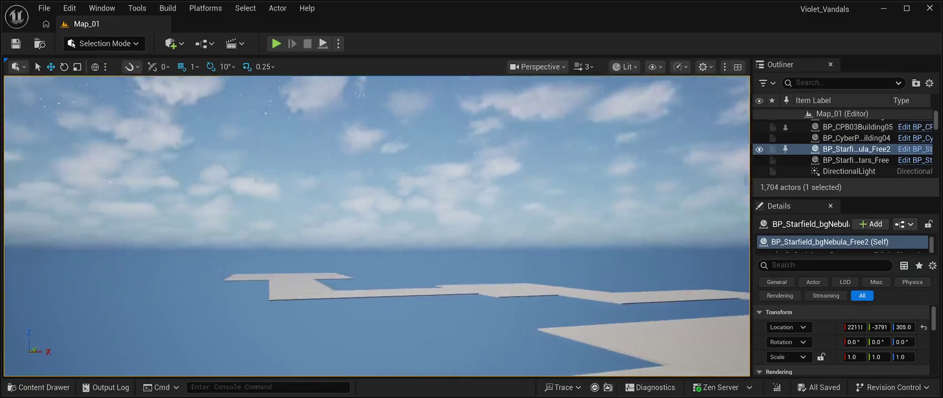
{"action": "key", "text": "Up"}
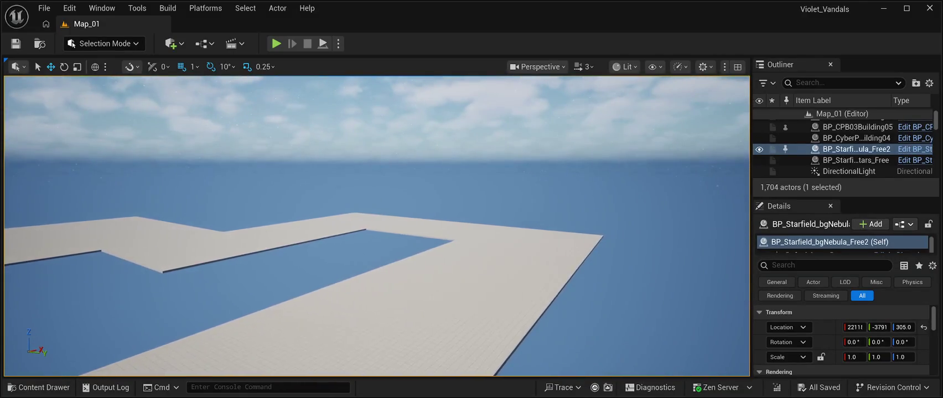
{"action": "key", "text": "Down"}
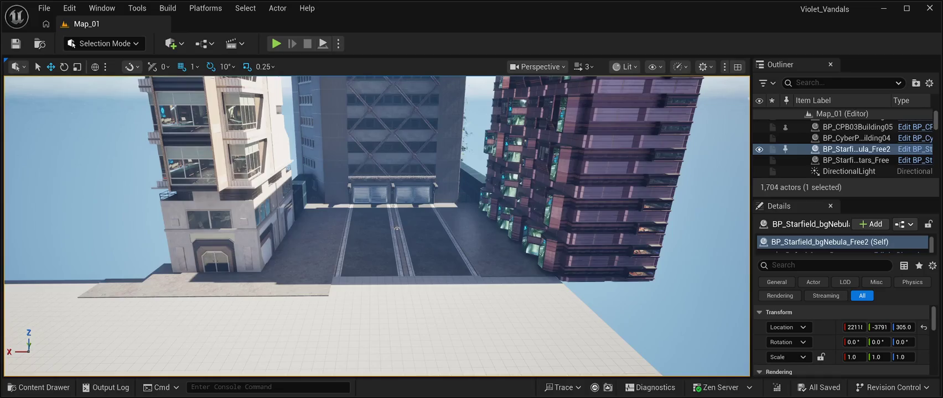
{"action": "key", "text": "ctrl+space"}
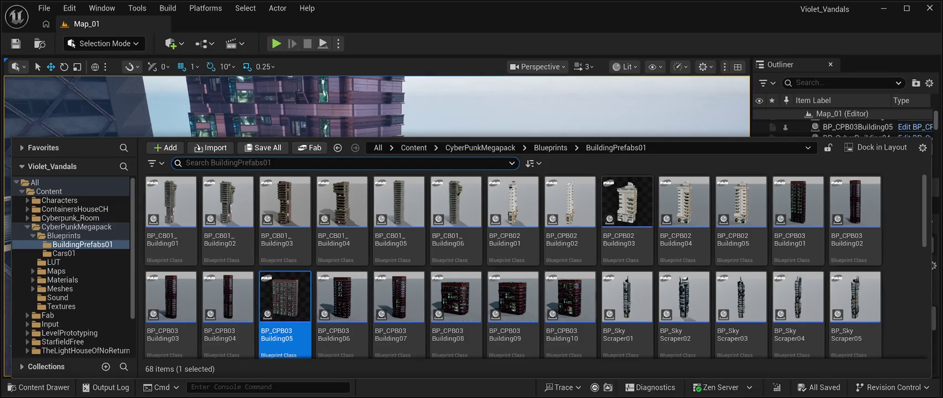
Browse the skyscraper prefabs, select BP_SkyScraper06, then select the starfield nebula backdrop in the level
{"action": "scroll", "coordinate": [608, 232], "scroll_direction": "down", "scroll_amount": 2}
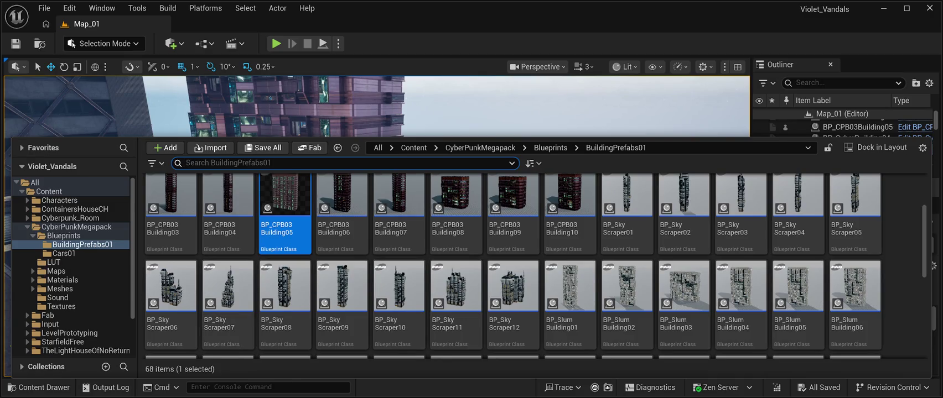
{"action": "key", "text": "ctrl+space"}
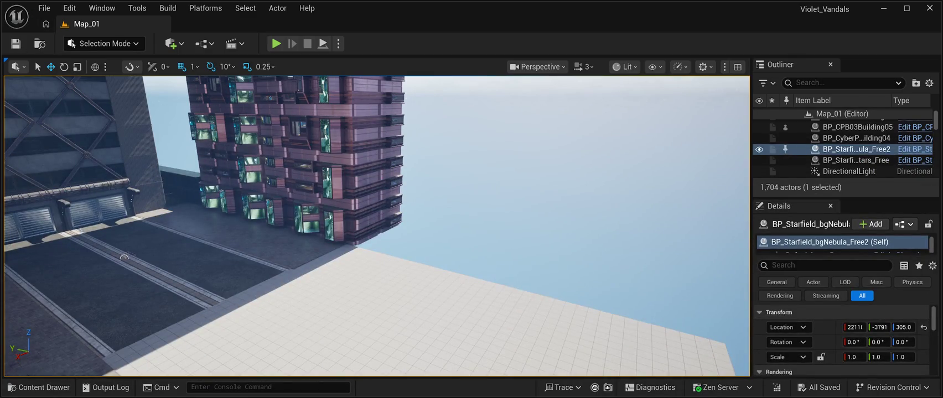
{"action": "key", "text": "ctrl+space"}
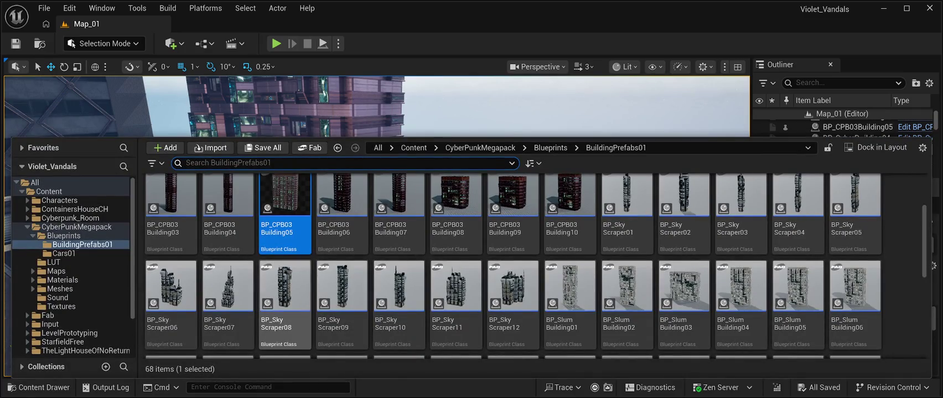
{"action": "left_click", "coordinate": [171, 293]}
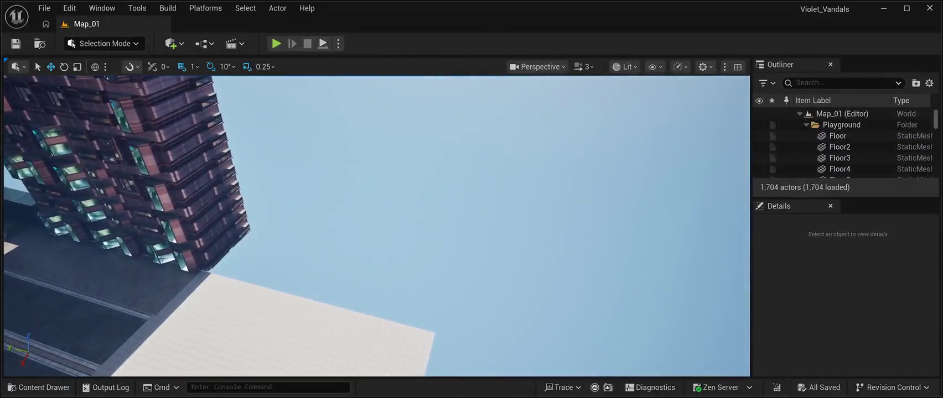
{"action": "left_click", "coordinate": [498, 194]}
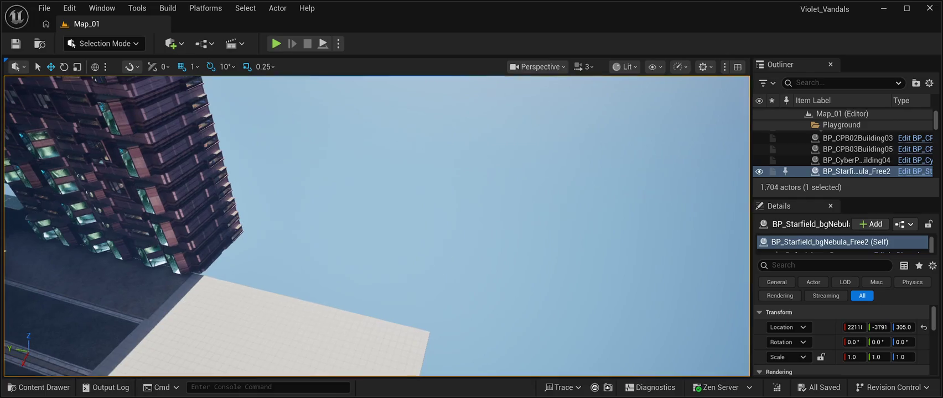
Reopen the Content Drawer, scroll the BuildingPrefabs01 grid and select BP_Sky Scraper06
{"action": "left_click", "coordinate": [39, 388]}
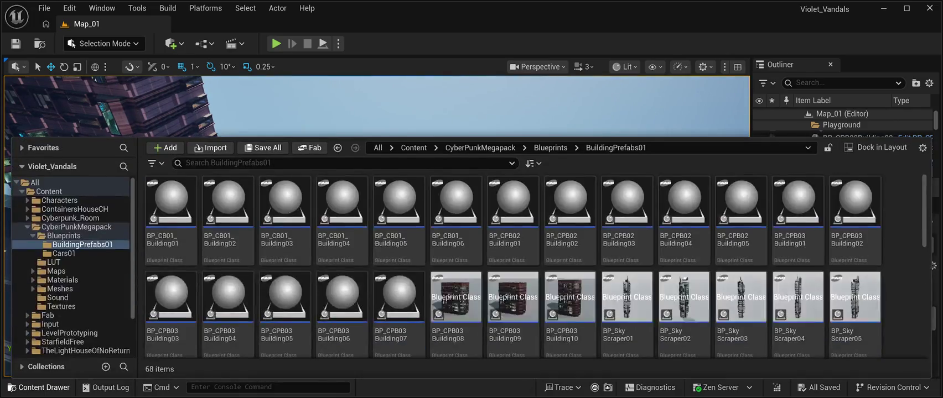
{"action": "scroll", "coordinate": [498, 249], "scroll_direction": "down", "scroll_amount": 3}
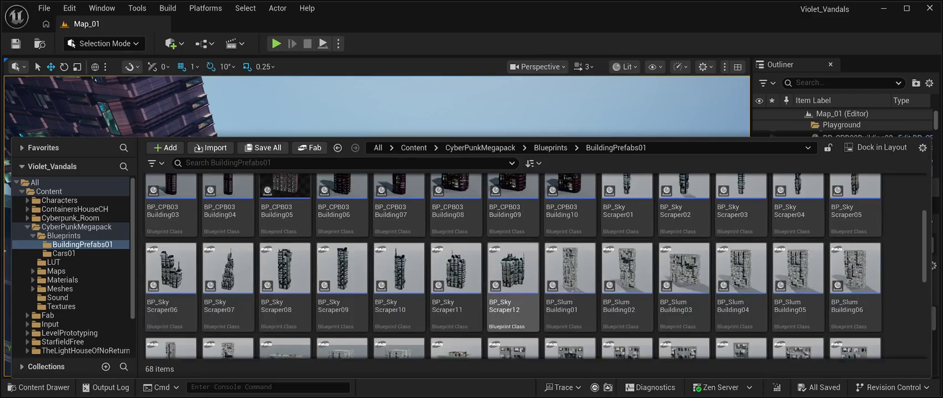
{"action": "scroll", "coordinate": [683, 287], "scroll_direction": "down", "scroll_amount": 1}
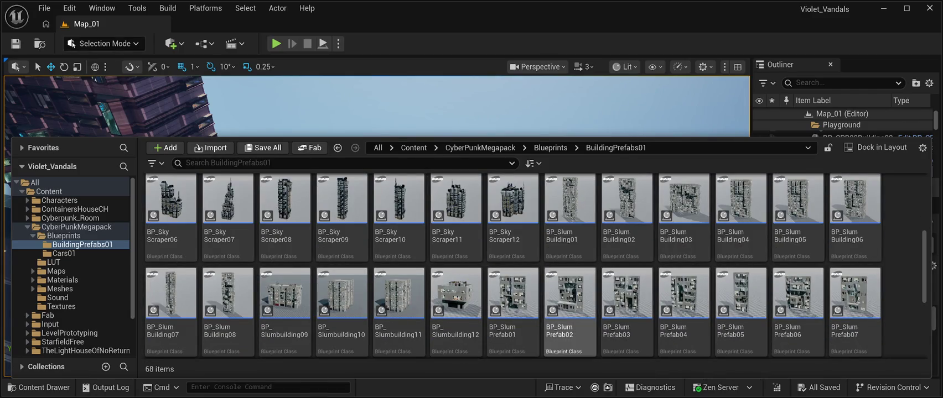
{"action": "scroll", "coordinate": [513, 299], "scroll_direction": "up", "scroll_amount": 1}
{"action": "scroll", "coordinate": [627, 316], "scroll_direction": "up", "scroll_amount": 1}
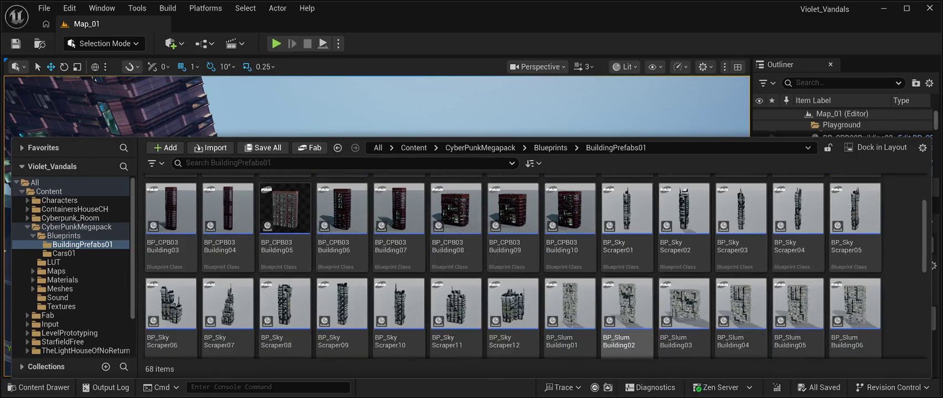
{"action": "left_click", "coordinate": [171, 307]}
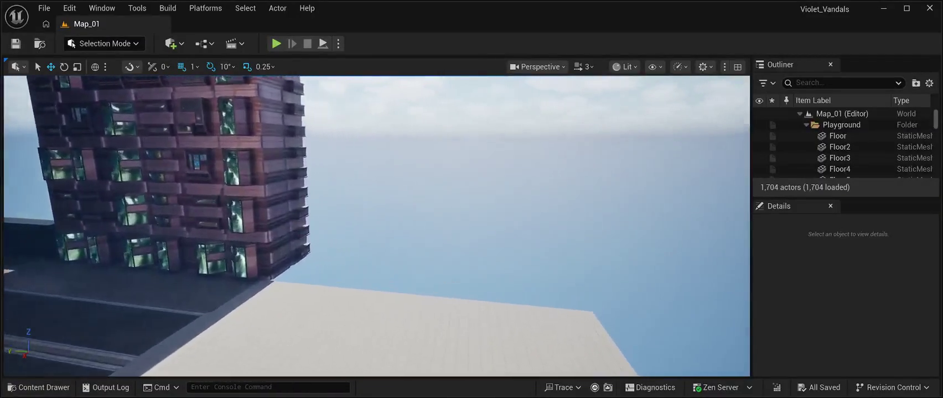
Select BP_Sky Scraper06 in the prefab browser, then tilt the view up toward the sky
{"action": "left_click", "coordinate": [39, 387]}
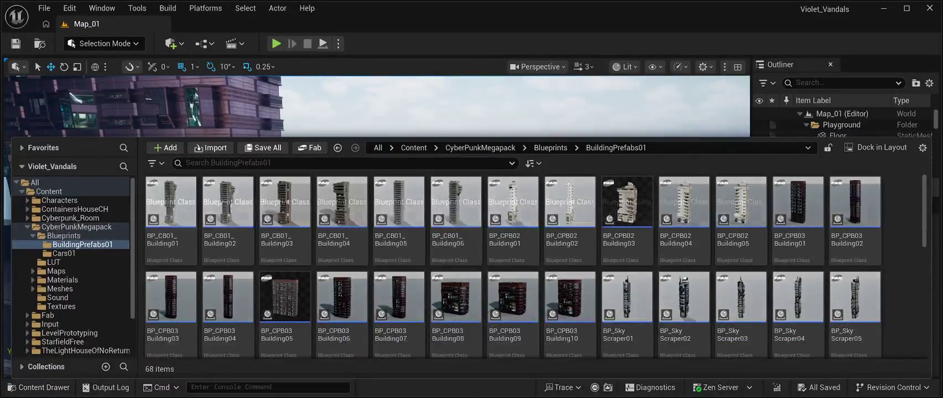
{"action": "scroll", "coordinate": [342, 282], "scroll_direction": "down", "scroll_amount": 3}
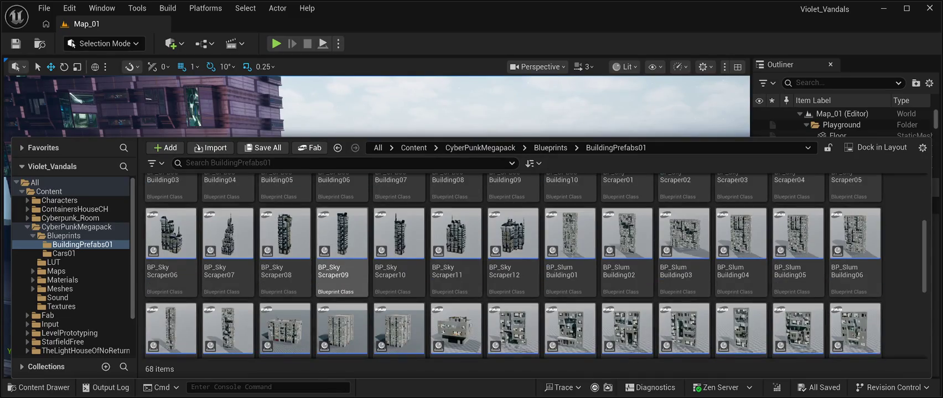
{"action": "left_click", "coordinate": [171, 243]}
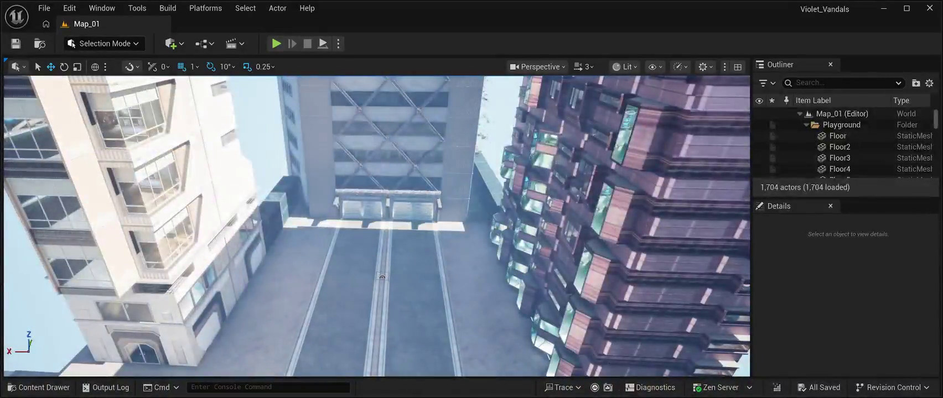
{"action": "mouse_move", "coordinate": [166, 221]}
{"action": "left_mouse_down"}
{"action": "mouse_move", "coordinate": [127, 235]}
{"action": "mouse_move", "coordinate": [86, 270]}
{"action": "left_mouse_up"}
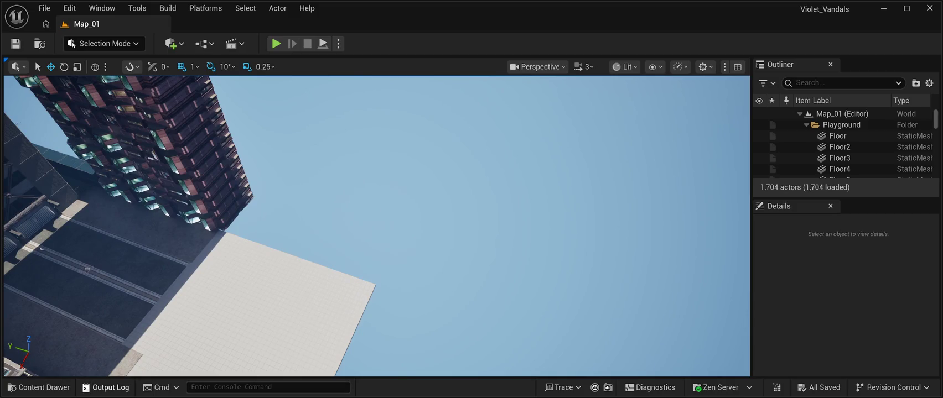
{"action": "left_click", "coordinate": [38, 387]}
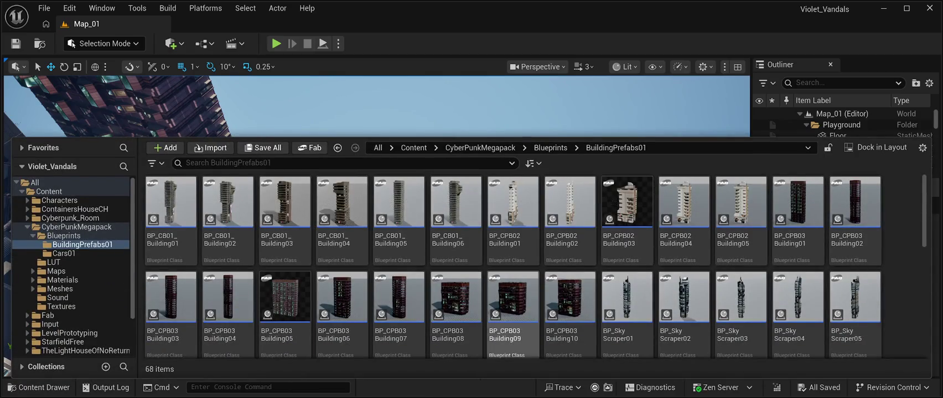
{"action": "scroll", "coordinate": [398, 309], "scroll_direction": "down", "scroll_amount": 2}
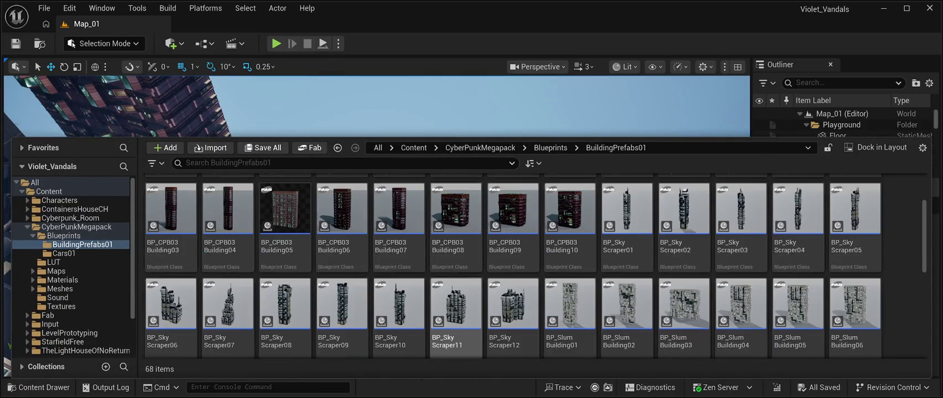
{"action": "scroll", "coordinate": [455, 310], "scroll_direction": "down", "scroll_amount": 1}
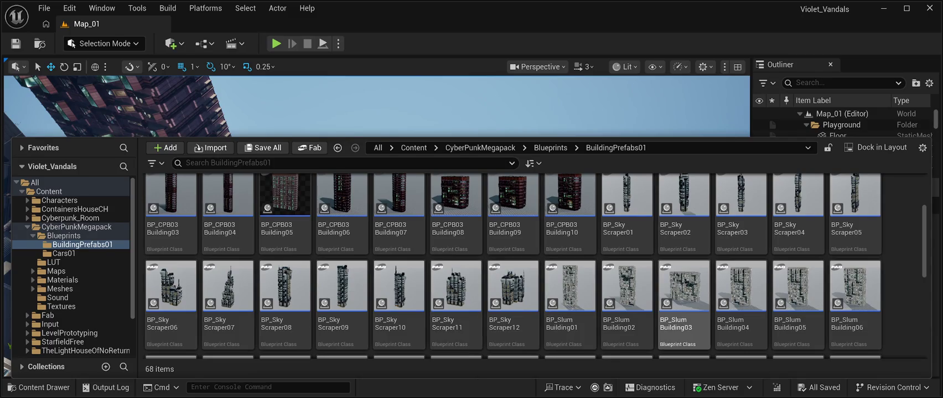
{"action": "left_click", "coordinate": [512, 287]}
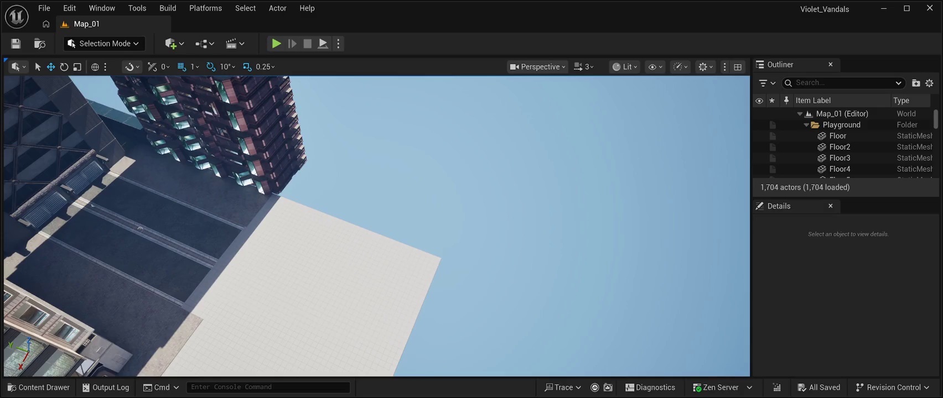
{"action": "mouse_move", "coordinate": [140, 229]}
{"action": "left_mouse_down"}
{"action": "mouse_move", "coordinate": [697, 180]}
{"action": "mouse_move", "coordinate": [713, 163]}
{"action": "mouse_move", "coordinate": [719, 182]}
{"action": "mouse_move", "coordinate": [675, 183]}
{"action": "left_mouse_up"}
Drag a BP_SkyScraper06 building into the level, center the view on it, and reopen the Content Drawer
{"action": "left_click", "coordinate": [38, 387]}
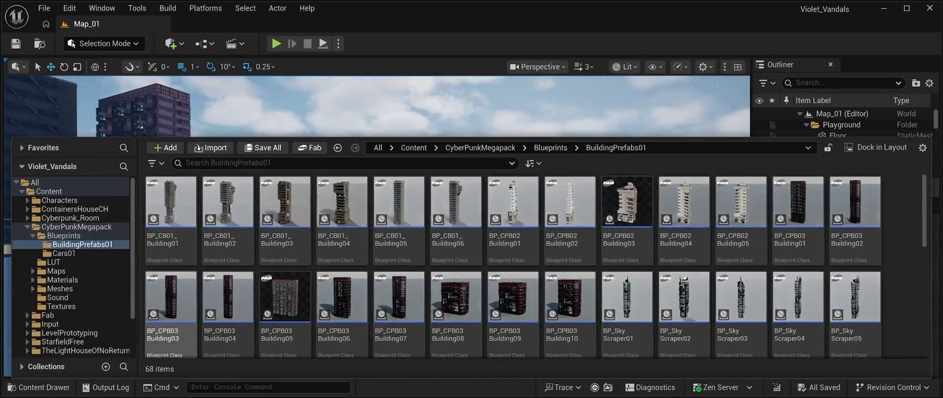
{"action": "scroll", "coordinate": [342, 310], "scroll_direction": "down", "scroll_amount": 2}
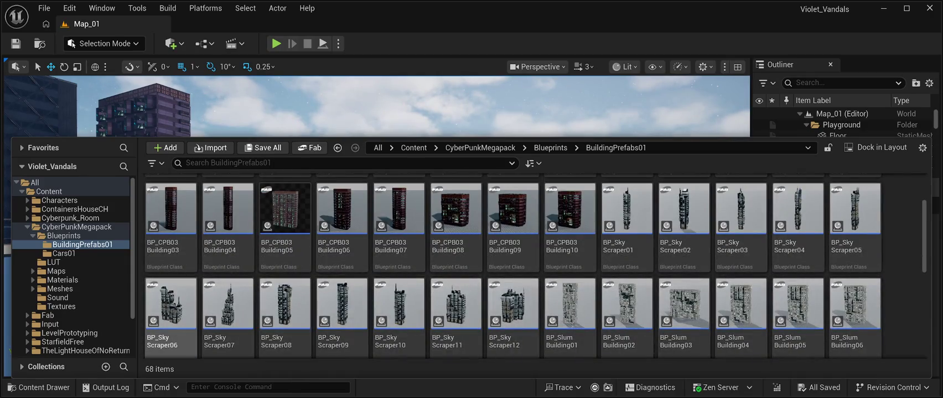
{"action": "left_click", "coordinate": [171, 304]}
{"action": "mouse_move", "coordinate": [170, 304]}
{"action": "left_mouse_down"}
{"action": "mouse_move", "coordinate": [332, 127]}
{"action": "mouse_move", "coordinate": [340, 143]}
{"action": "left_mouse_up"}
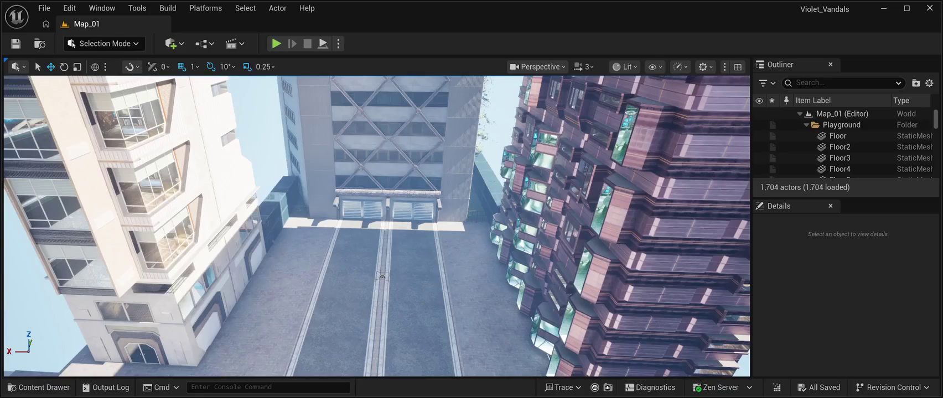
{"action": "mouse_move", "coordinate": [376, 227]}
{"action": "left_mouse_down"}
{"action": "mouse_move", "coordinate": [431, 227]}
{"action": "mouse_move", "coordinate": [520, 204]}
{"action": "mouse_move", "coordinate": [417, 255]}
{"action": "mouse_move", "coordinate": [130, 317]}
{"action": "left_mouse_up"}
{"action": "left_click", "coordinate": [39, 387]}
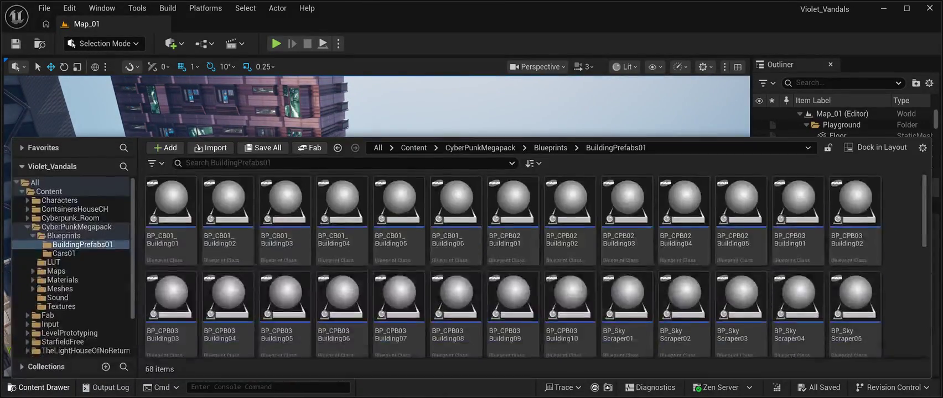
Scroll down and select the BP_SkyScraper06 blueprint in BuildingPrefabs01
{"action": "scroll", "coordinate": [399, 299], "scroll_direction": "down", "scroll_amount": 2}
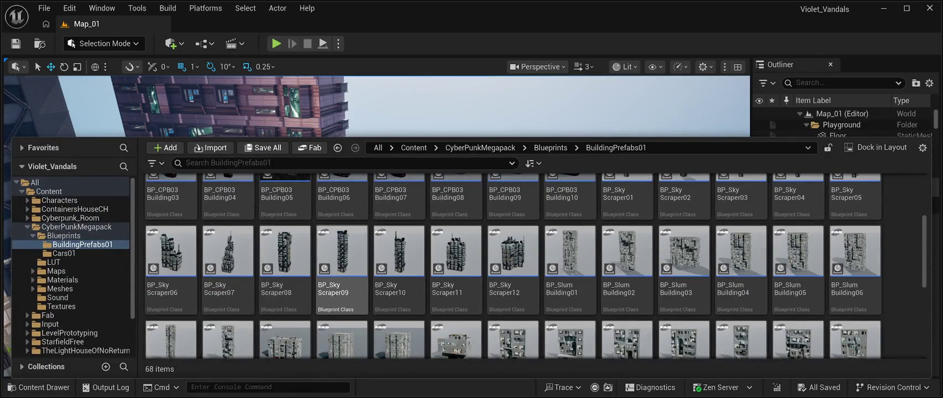
{"action": "left_click", "coordinate": [171, 252]}
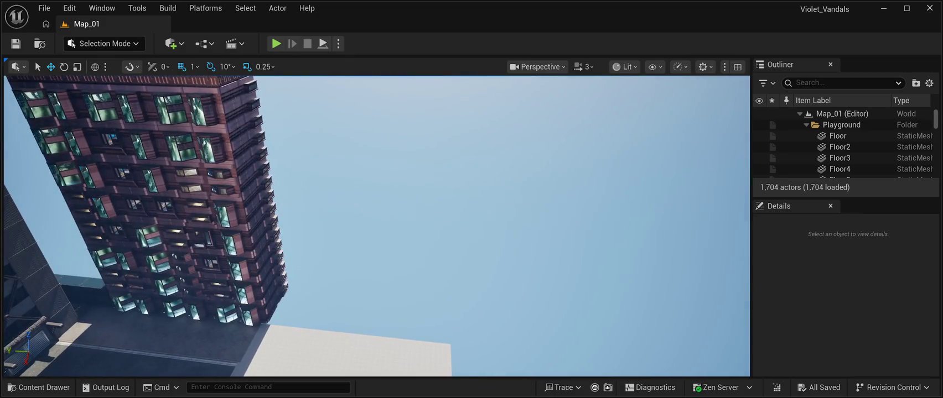
Open the Content Drawer showing the BuildingPrefabs01 blueprints
{"action": "left_click", "coordinate": [39, 387]}
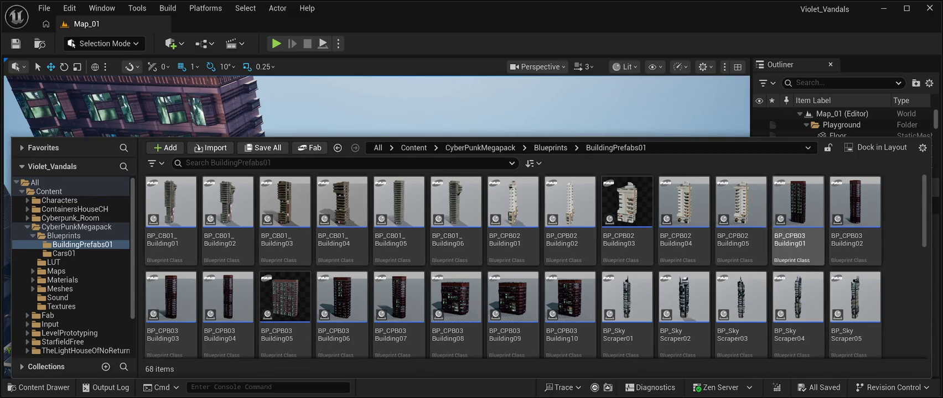
Scroll through BuildingPrefabs01 to the slum buildings and select BP_Slumbuilding09
{"action": "scroll", "coordinate": [455, 221], "scroll_direction": "down", "scroll_amount": 3}
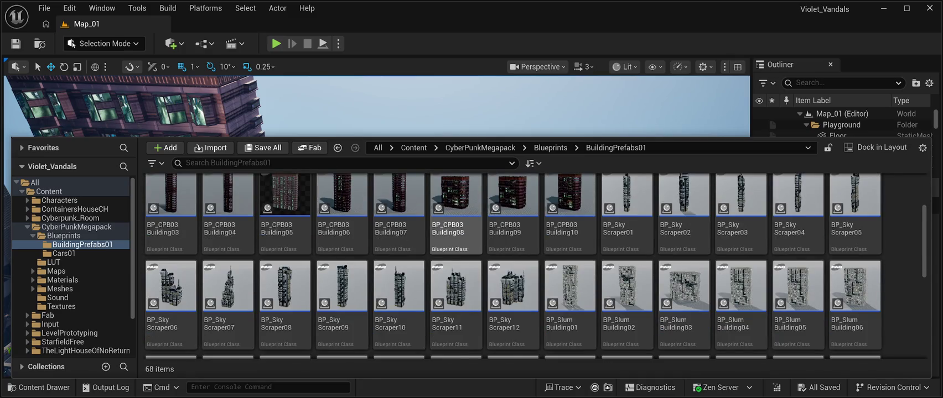
{"action": "scroll", "coordinate": [455, 221], "scroll_direction": "down", "scroll_amount": 3}
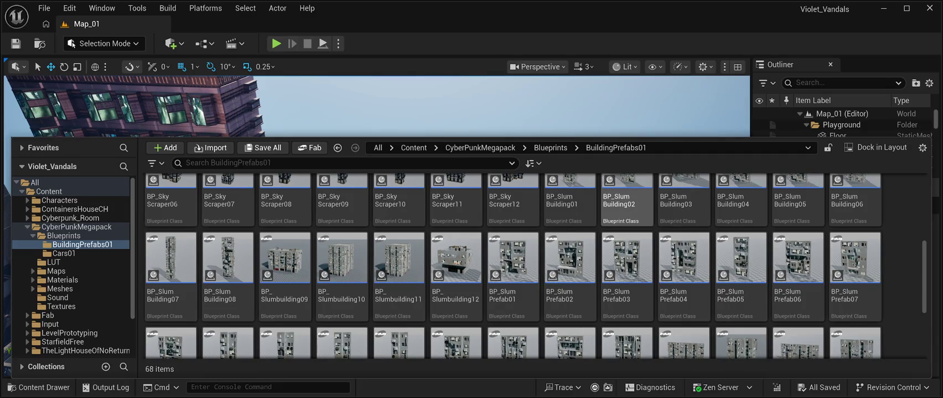
{"action": "scroll", "coordinate": [535, 266], "scroll_direction": "up", "scroll_amount": 2}
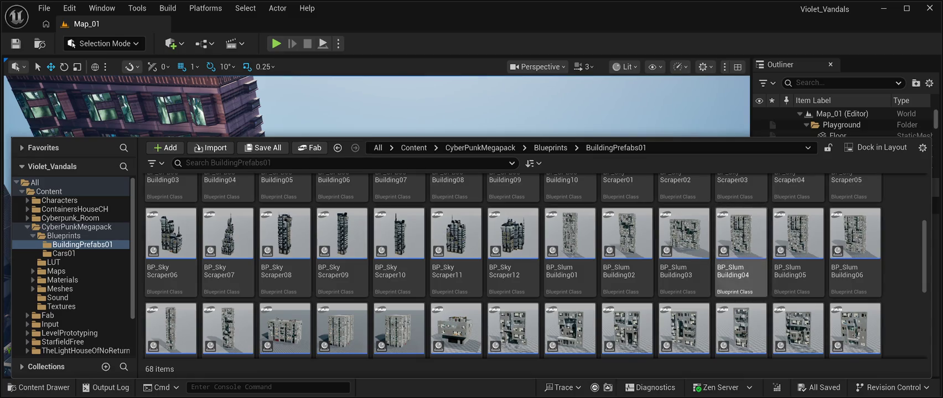
{"action": "scroll", "coordinate": [742, 277], "scroll_direction": "up", "scroll_amount": 1}
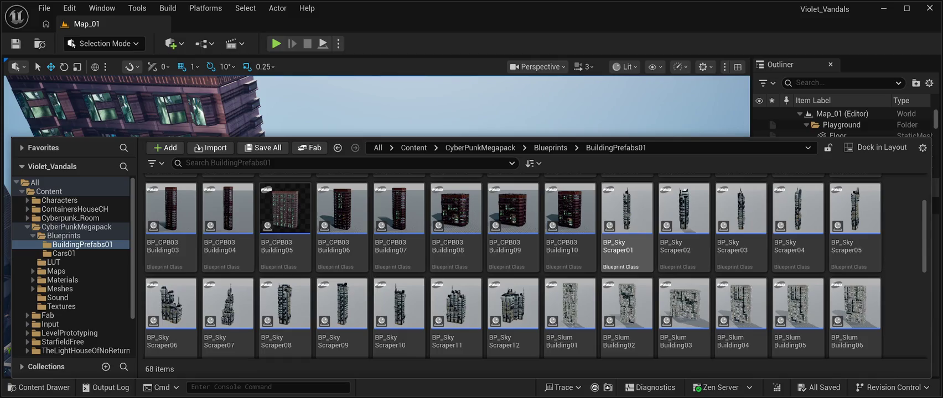
{"action": "scroll", "coordinate": [512, 249], "scroll_direction": "down", "scroll_amount": 2}
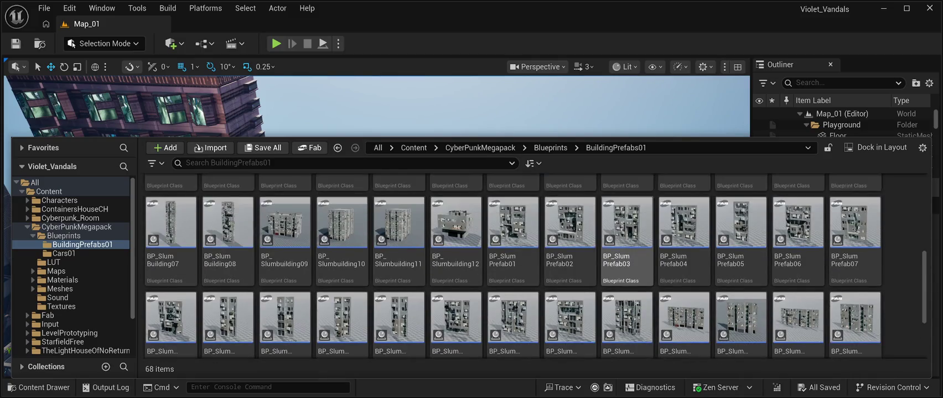
{"action": "left_click", "coordinate": [285, 232]}
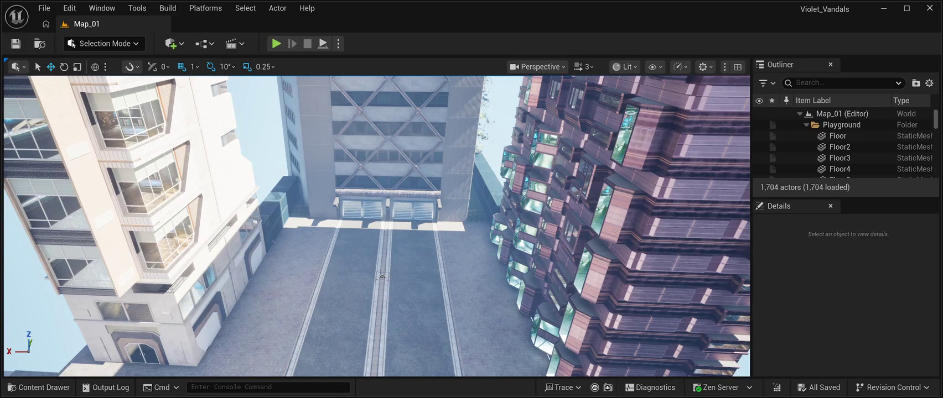
Tilt the view up toward the sky beside the tower, then reopen the Content Drawer
{"action": "left_click_drag", "start_coordinate": [376, 227], "coordinate": [401, 155]}
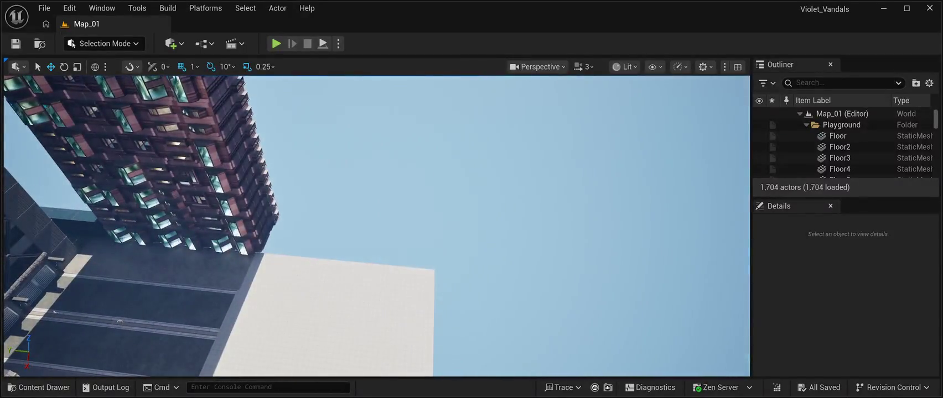
{"action": "key", "text": "ctrl+space"}
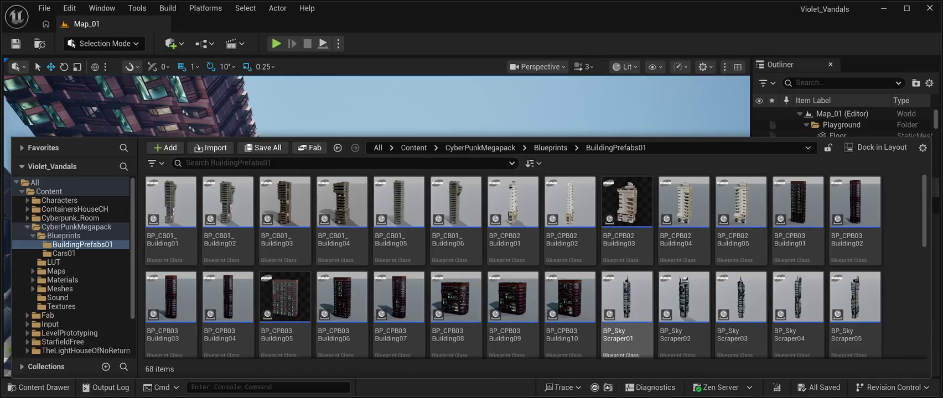
Scroll down to BP_Slumbuilding11, select it, and close the Content Drawer
{"action": "scroll", "coordinate": [684, 266], "scroll_direction": "down", "scroll_amount": 3}
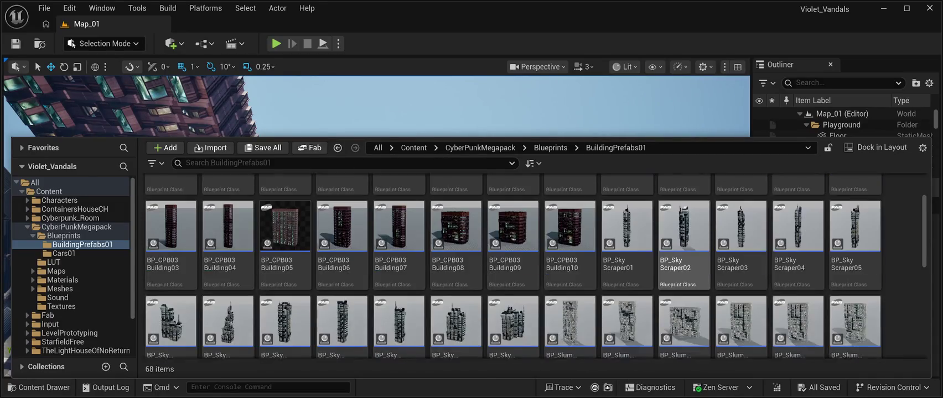
{"action": "scroll", "coordinate": [569, 232], "scroll_direction": "down", "scroll_amount": 2}
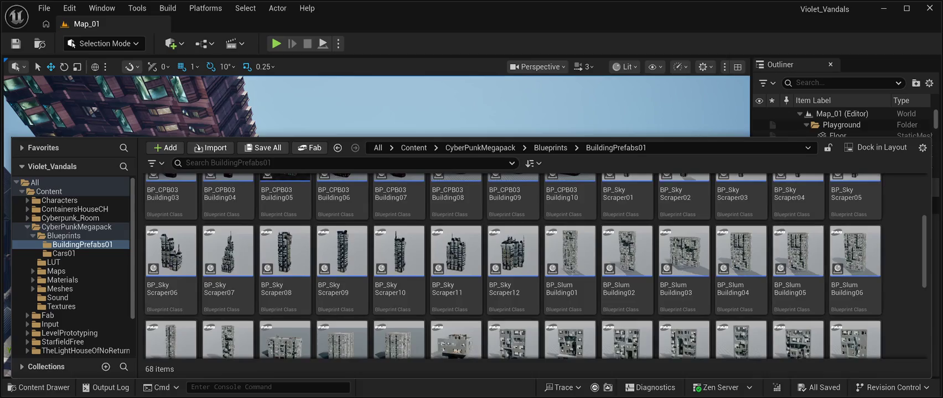
{"action": "scroll", "coordinate": [570, 233], "scroll_direction": "down", "scroll_amount": 1}
{"action": "left_click", "coordinate": [398, 310]}
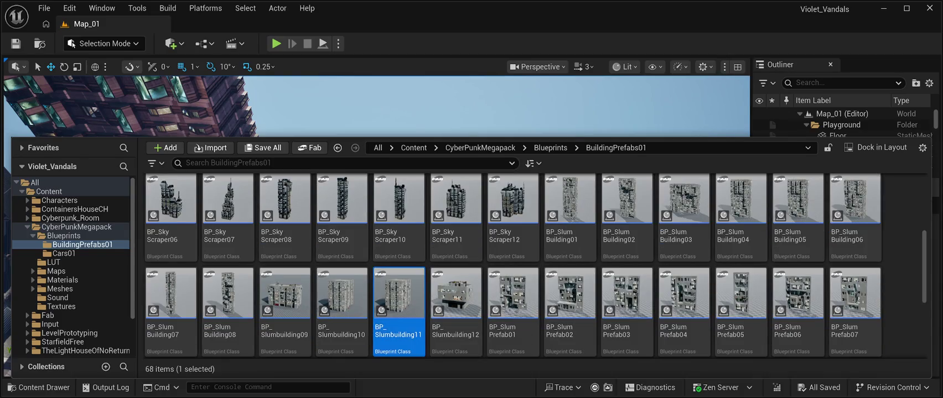
{"action": "key", "text": "ctrl+space"}
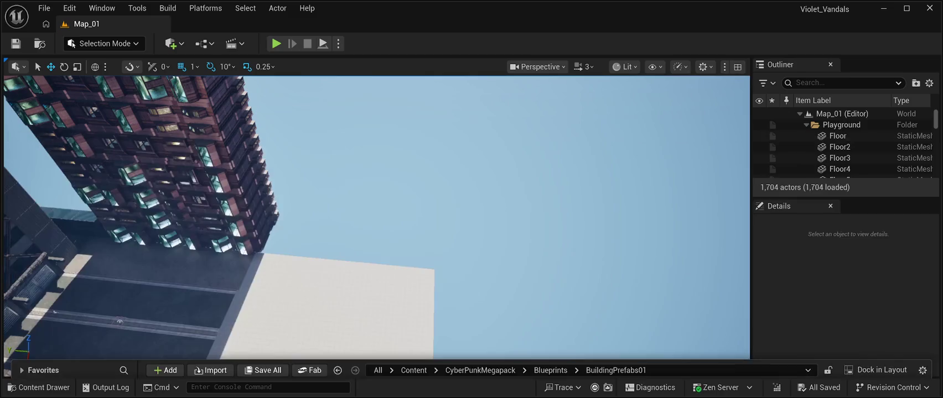